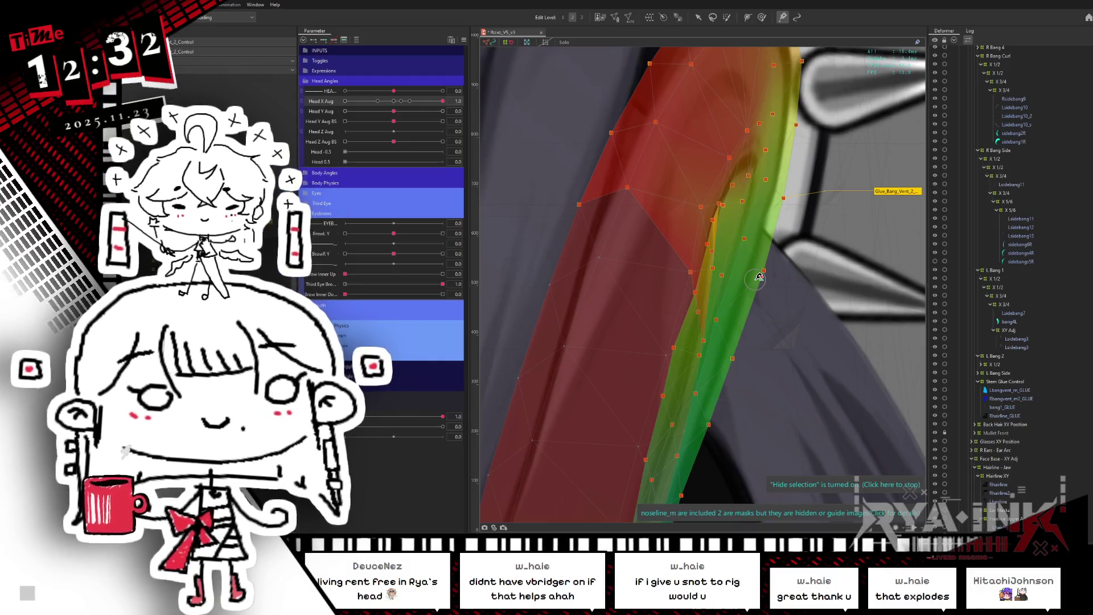
Zoom into the bang mesh, compare it with the art, and nudge one edge vertex slightly right.
{"action": "scroll", "coordinate": [757, 275], "scroll_direction": "up", "scroll_amount": 2}
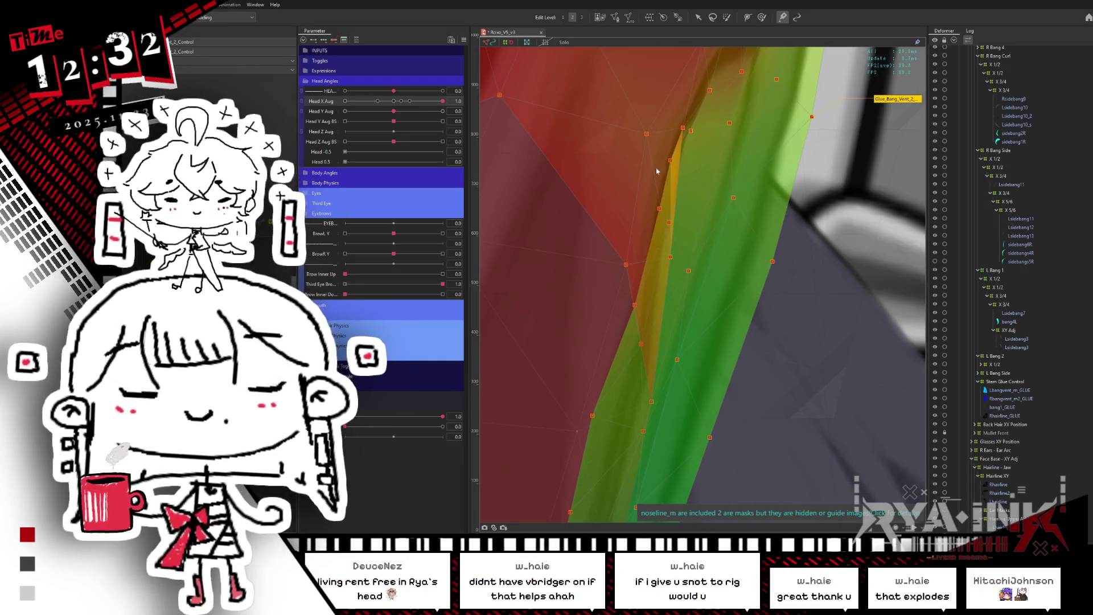
{"action": "key", "text": "h"}
{"action": "key", "text": "h"}
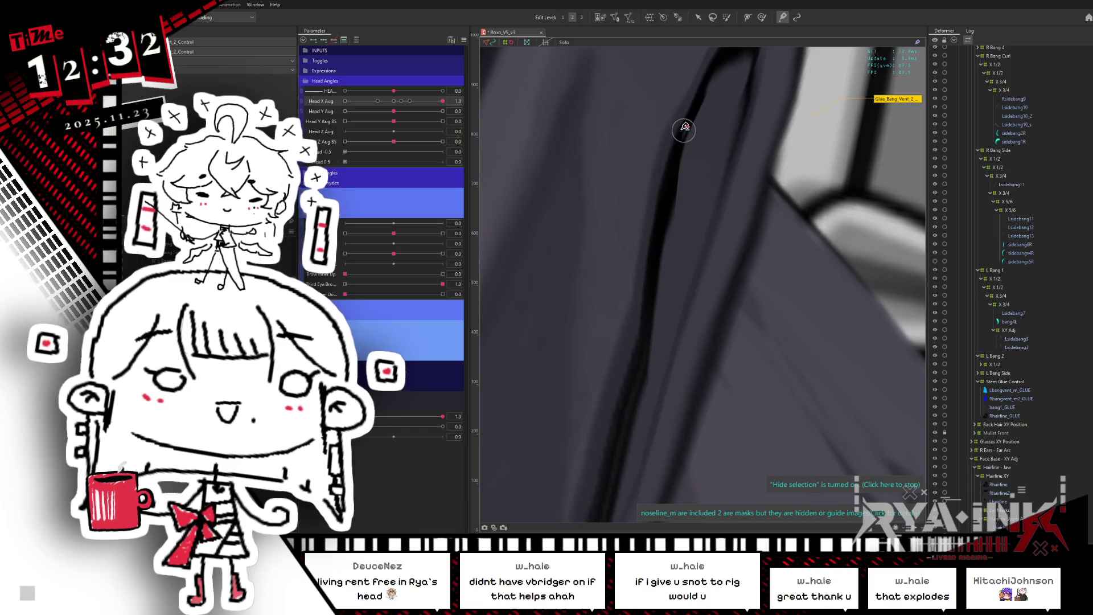
{"action": "key", "text": "h"}
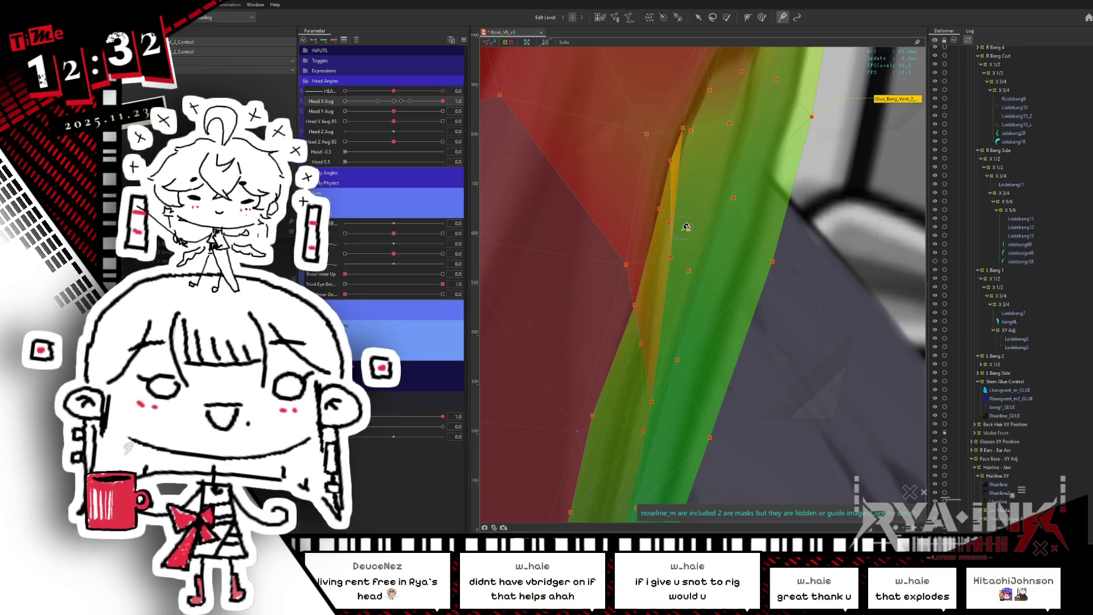
{"action": "left_click_drag", "start_coordinate": [676, 256], "coordinate": [670, 256]}
Pan along the hair strand, toggling the hair meshes on and off to compare with the artwork.
{"action": "left_click_drag", "start_coordinate": [651, 336], "coordinate": [731, 254]}
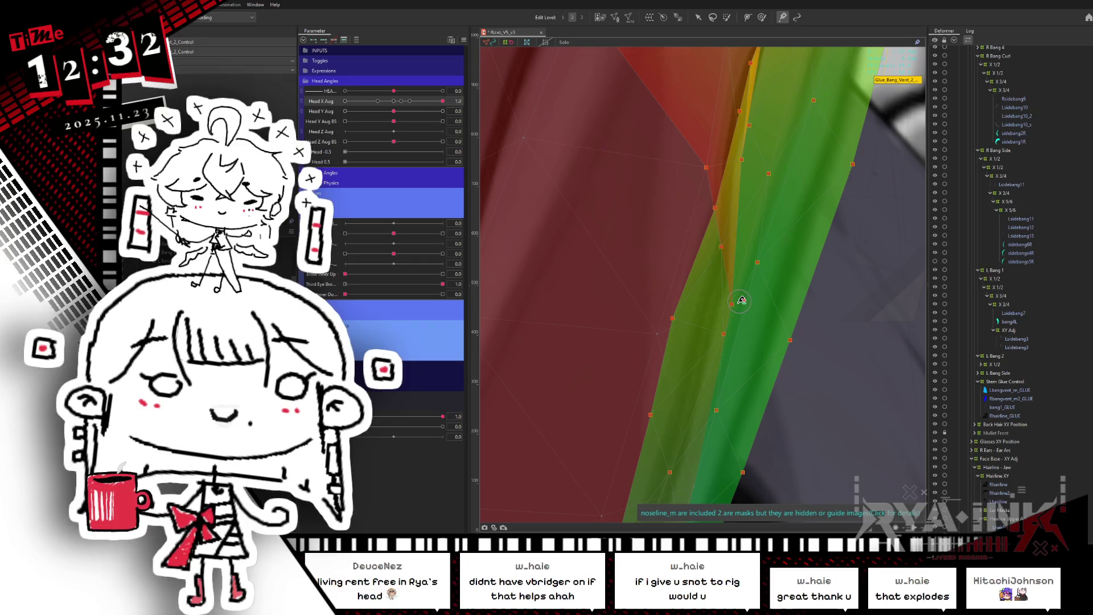
{"action": "key", "text": "ctrl+h"}
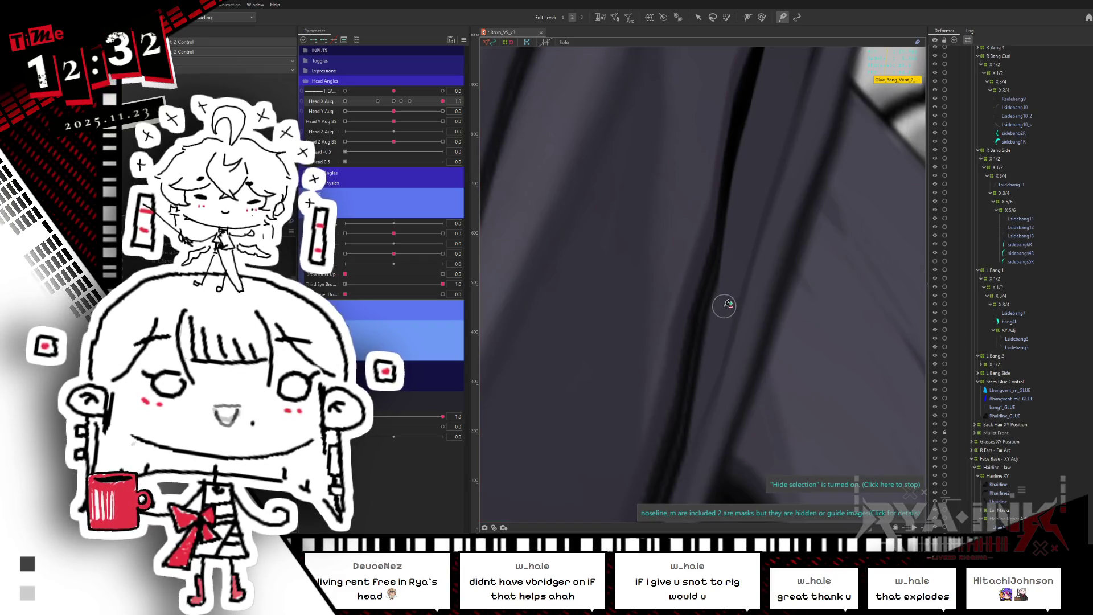
{"action": "left_click", "coordinate": [717, 273]}
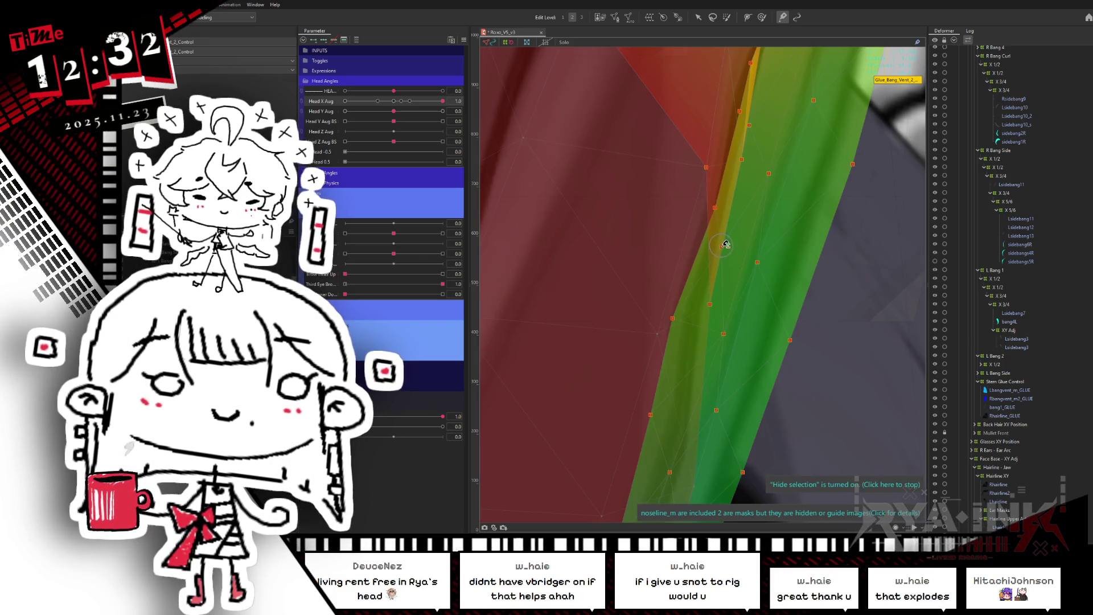
{"action": "left_click", "coordinate": [719, 247]}
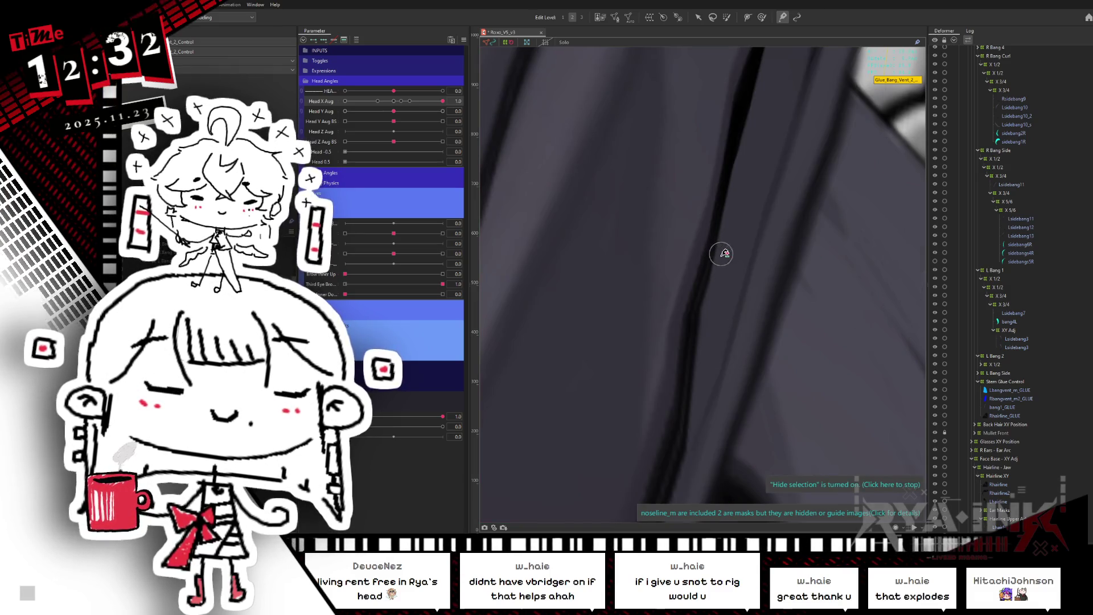
{"action": "left_click", "coordinate": [721, 254]}
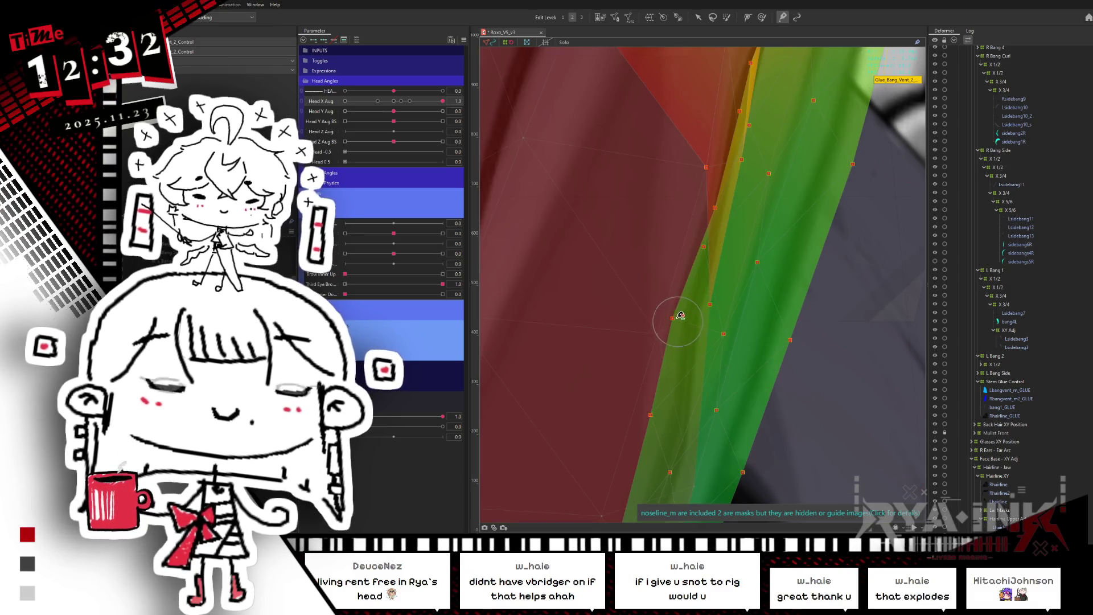
{"action": "left_click", "coordinate": [717, 279]}
{"action": "scroll", "coordinate": [757, 262], "scroll_direction": "down", "scroll_amount": 2}
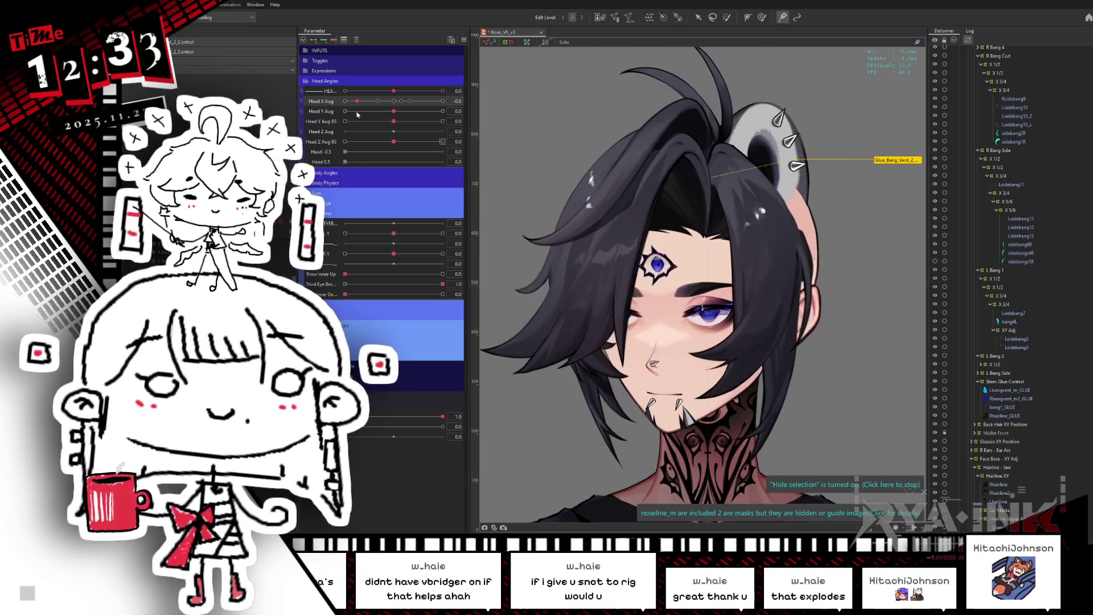
Swing Head X Aug from -1 to 1, then bring it back to 0 so the head faces front.
{"action": "left_click_drag", "start_coordinate": [345, 101], "coordinate": [454, 109]}
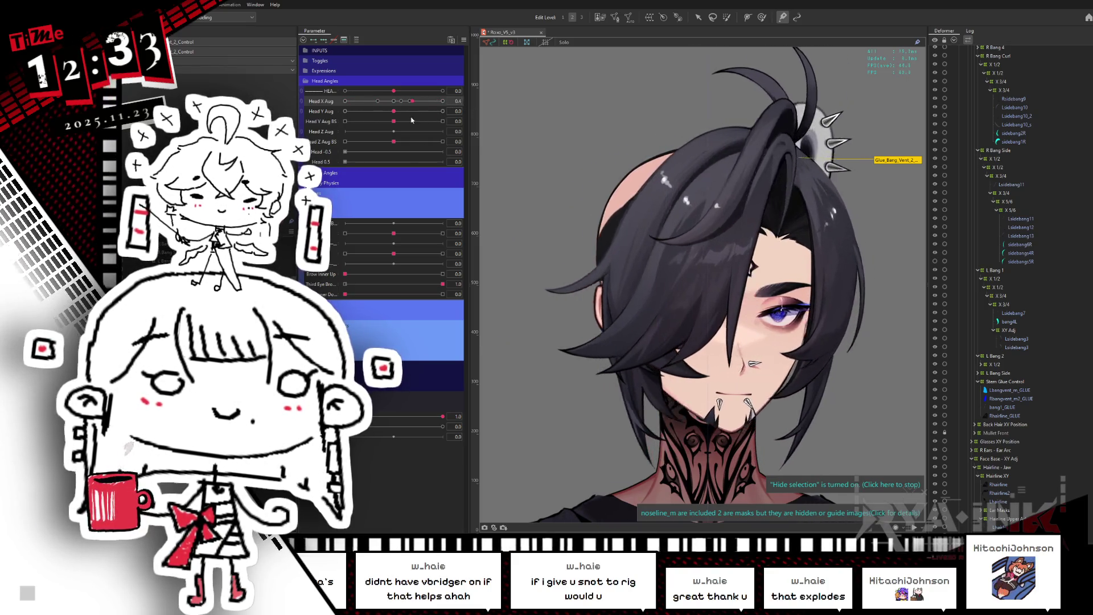
{"action": "left_click_drag", "start_coordinate": [442, 101], "coordinate": [394, 101]}
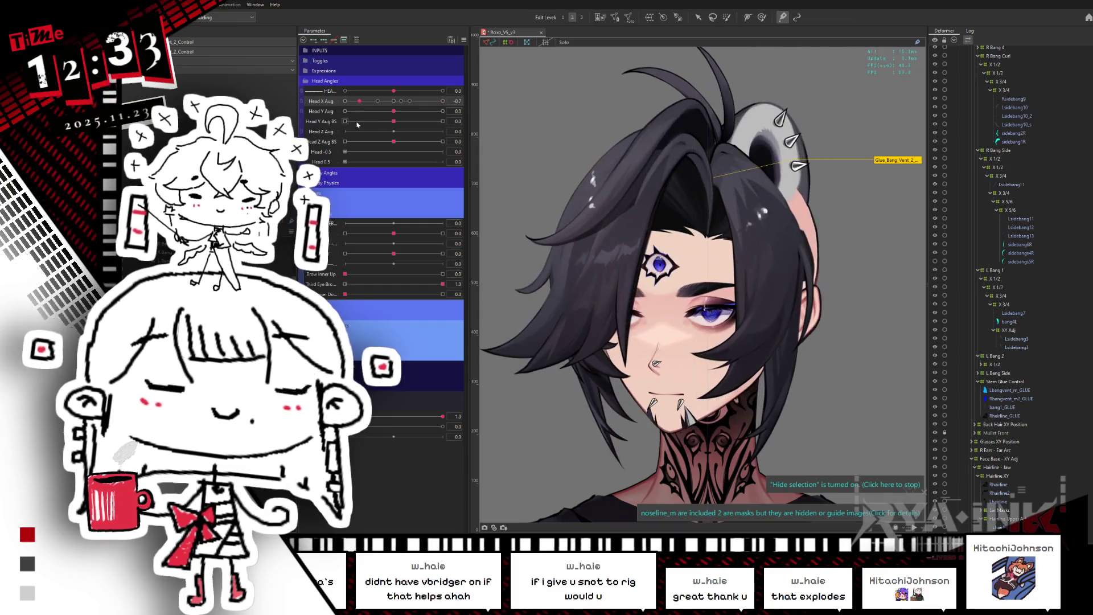
{"action": "key", "text": "ctrl+s"}
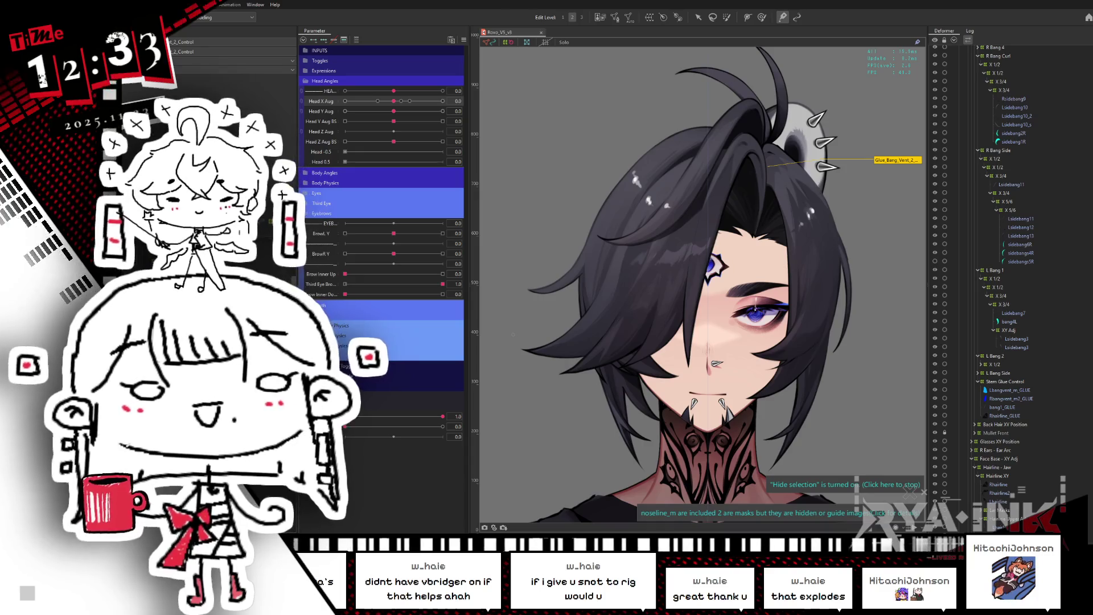
Select face_bang via Object at Cursor and test it by turning Head X Aug to the side and back.
{"action": "right_click", "coordinate": [769, 260]}
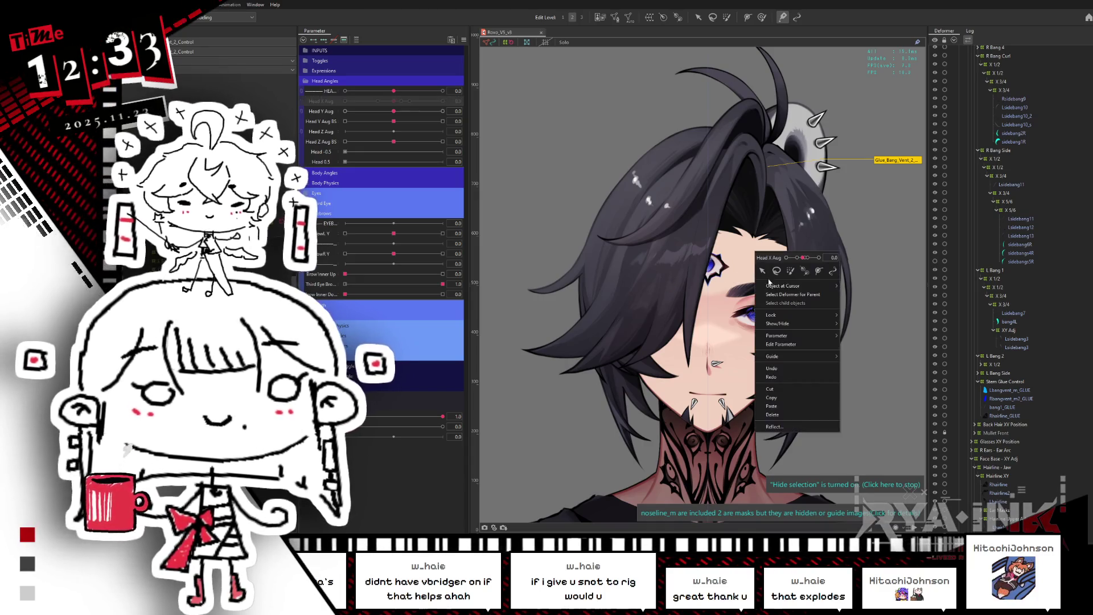
{"action": "mouse_move", "coordinate": [809, 285]}
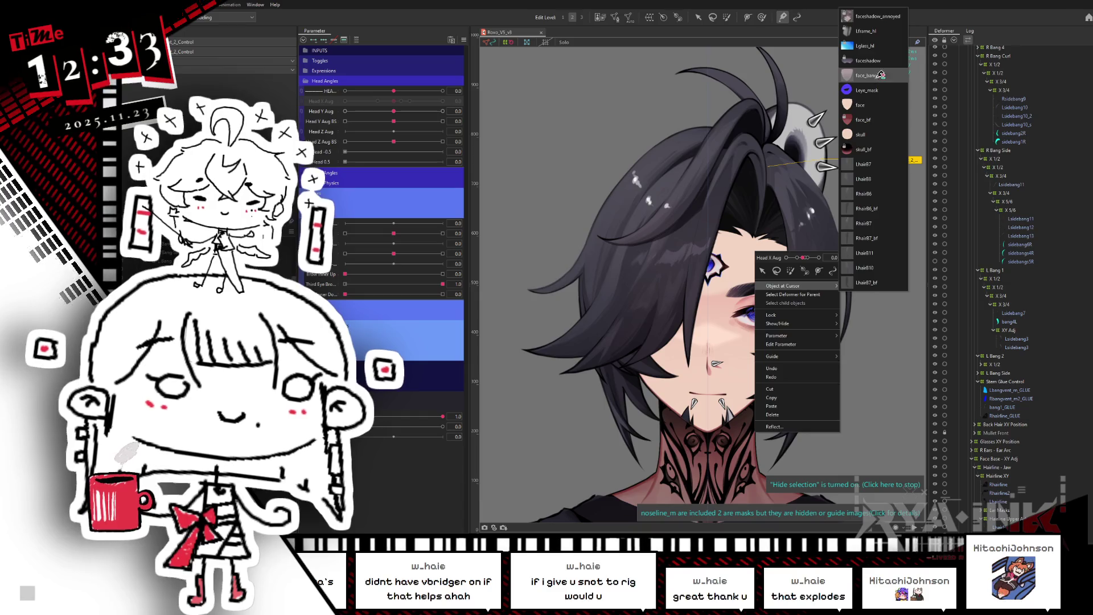
{"action": "left_click", "coordinate": [881, 74]}
{"action": "left_click", "coordinate": [600, 281]}
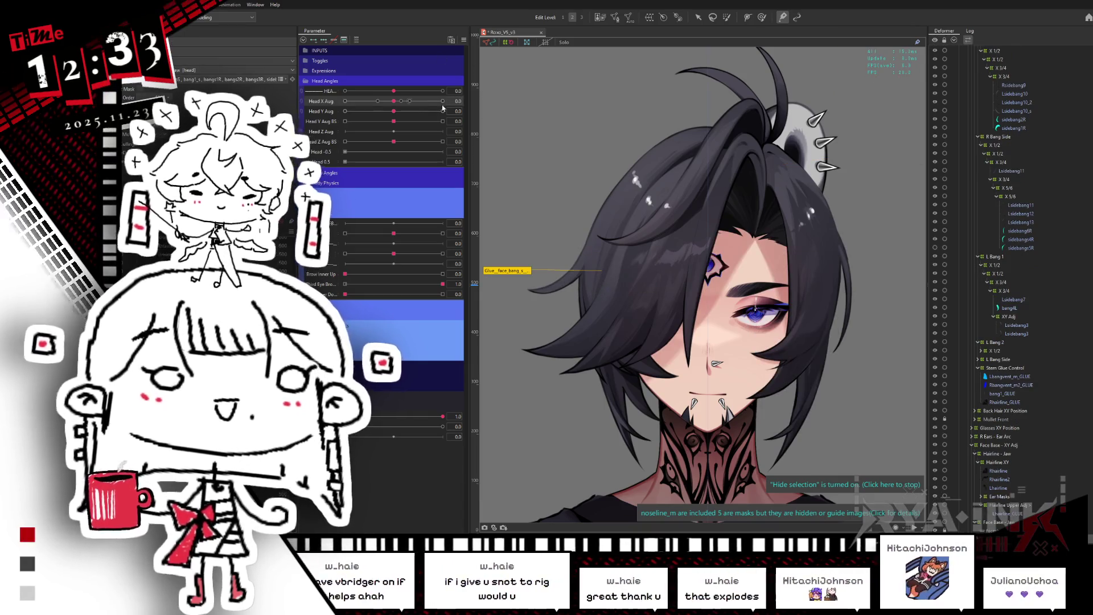
{"action": "left_click_drag", "start_coordinate": [393, 100], "coordinate": [451, 99]}
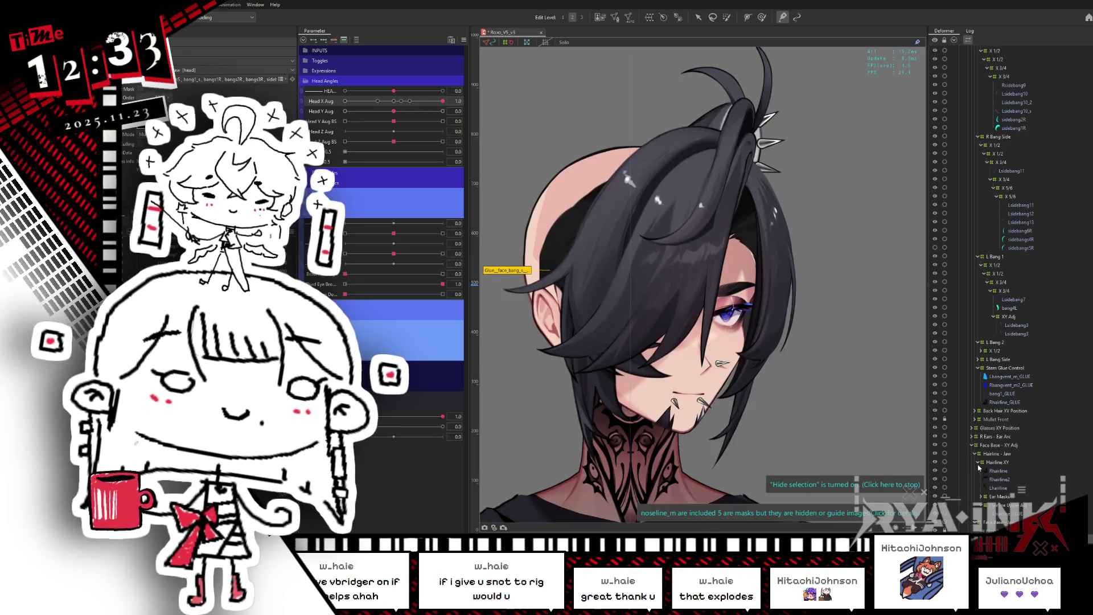
{"action": "middle_click_drag", "start_coordinate": [834, 376], "coordinate": [834, 343]}
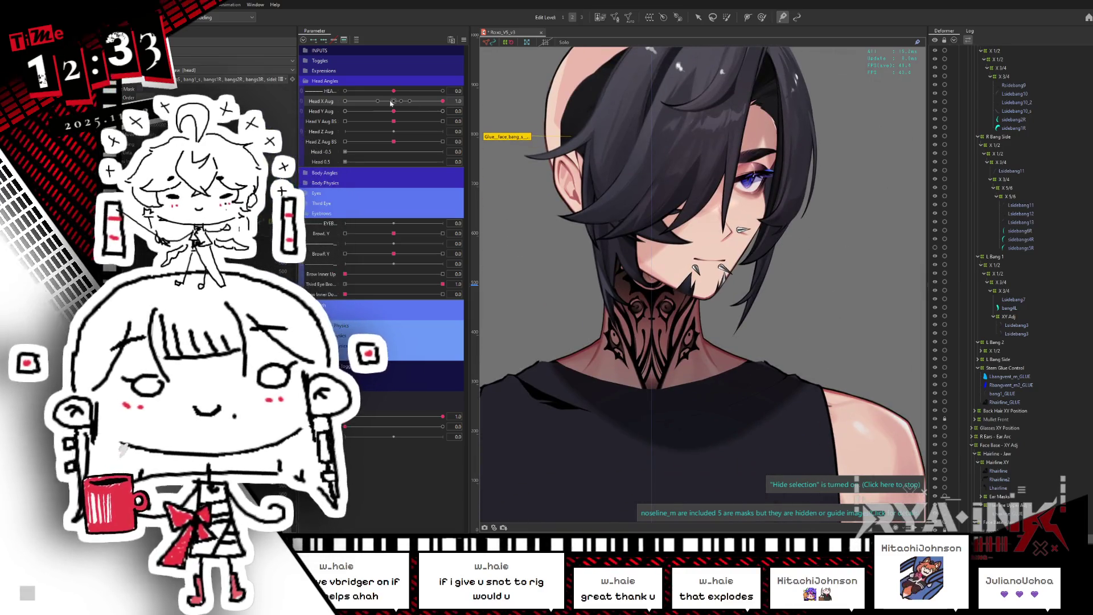
{"action": "mouse_move", "coordinate": [442, 101]}
{"action": "left_mouse_down"}
{"action": "mouse_move", "coordinate": [363, 110]}
{"action": "mouse_move", "coordinate": [380, 119]}
{"action": "left_mouse_up"}
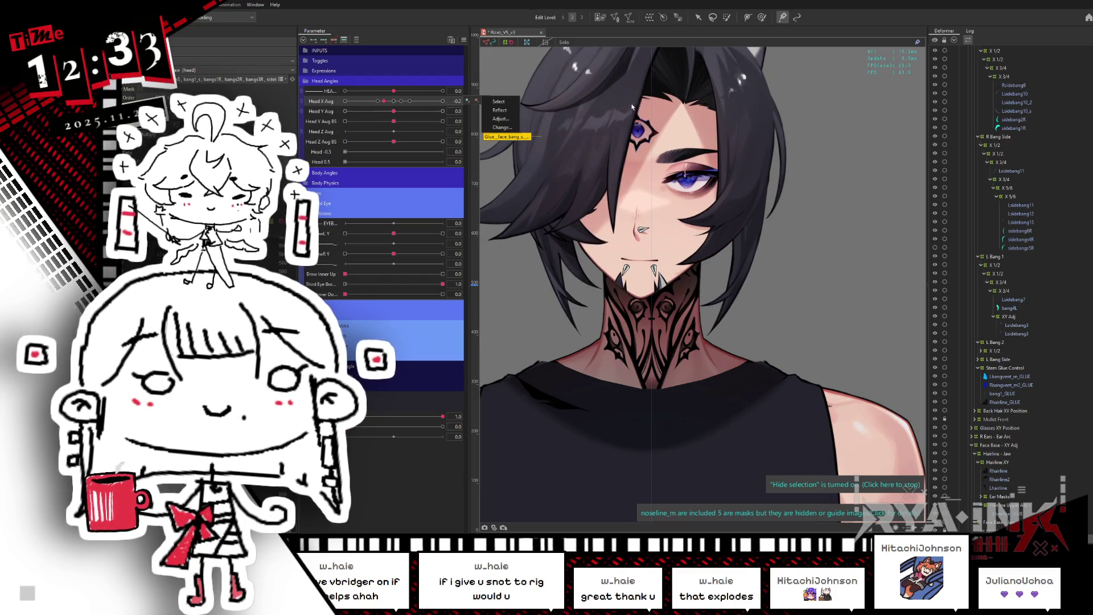
Select bangmainS via Object at Cursor, test it at the far Head X Aug angle, and reset Head X Aug to 0.
{"action": "right_click", "coordinate": [683, 149]}
{"action": "mouse_move", "coordinate": [722, 153]}
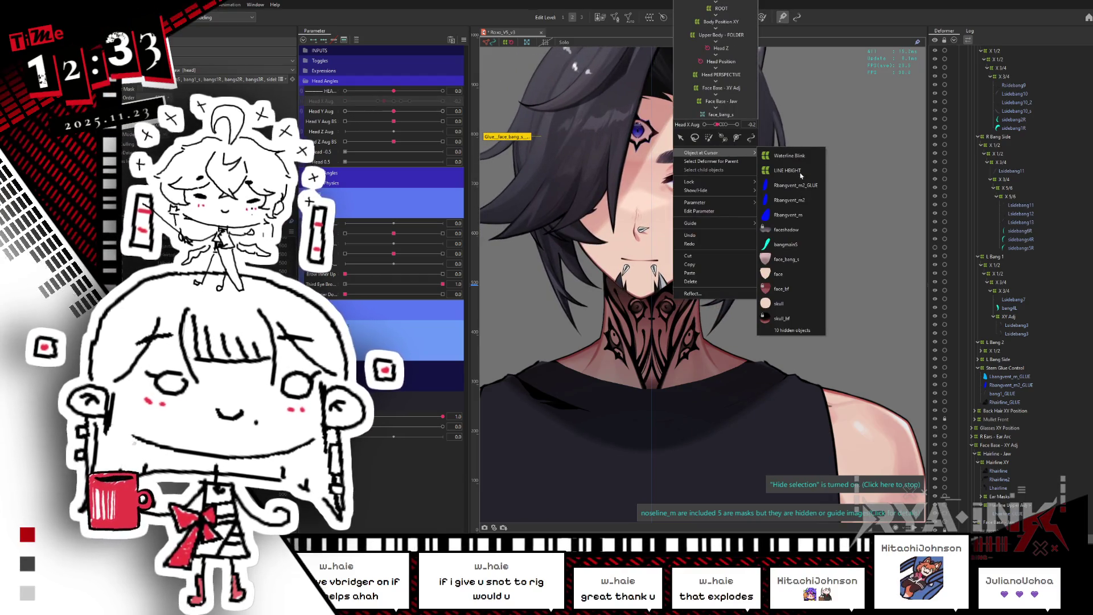
{"action": "left_click", "coordinate": [787, 244]}
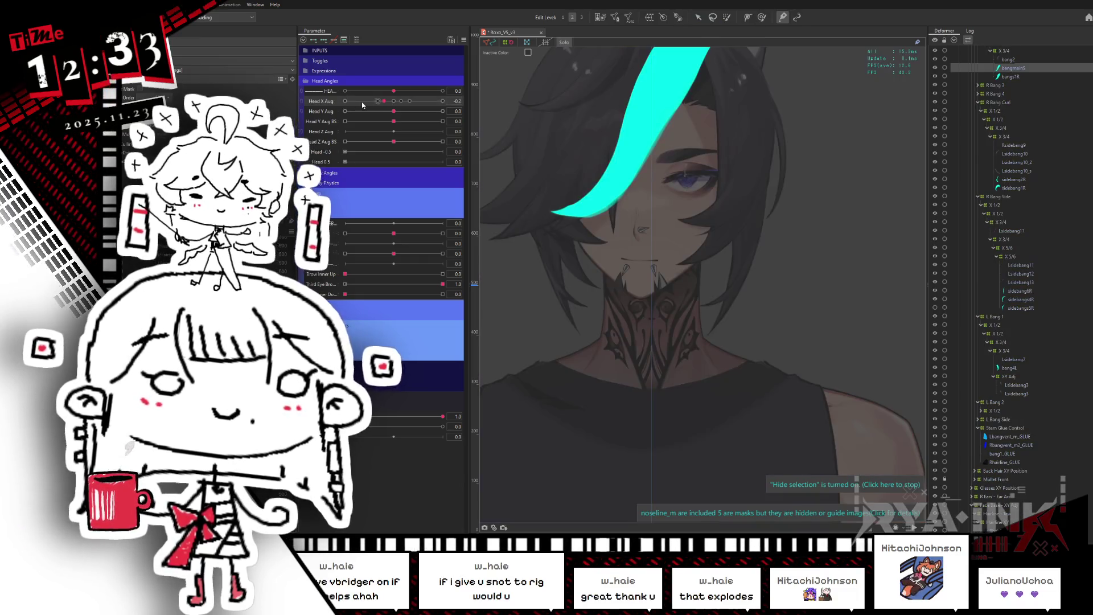
{"action": "left_click_drag", "start_coordinate": [362, 104], "coordinate": [342, 102]}
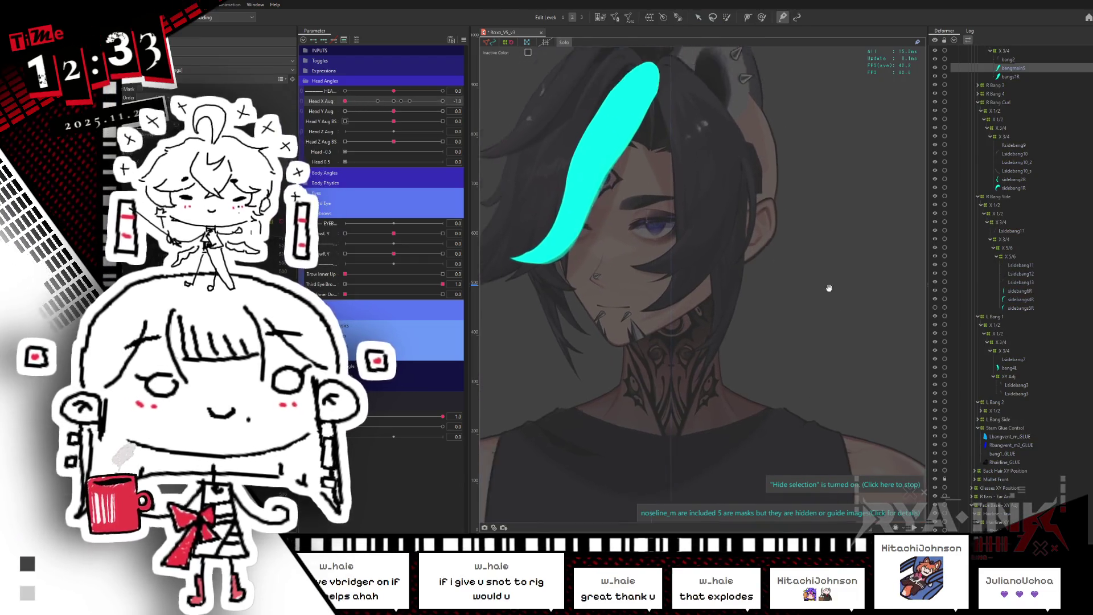
{"action": "left_click_drag", "start_coordinate": [829, 288], "coordinate": [857, 350]}
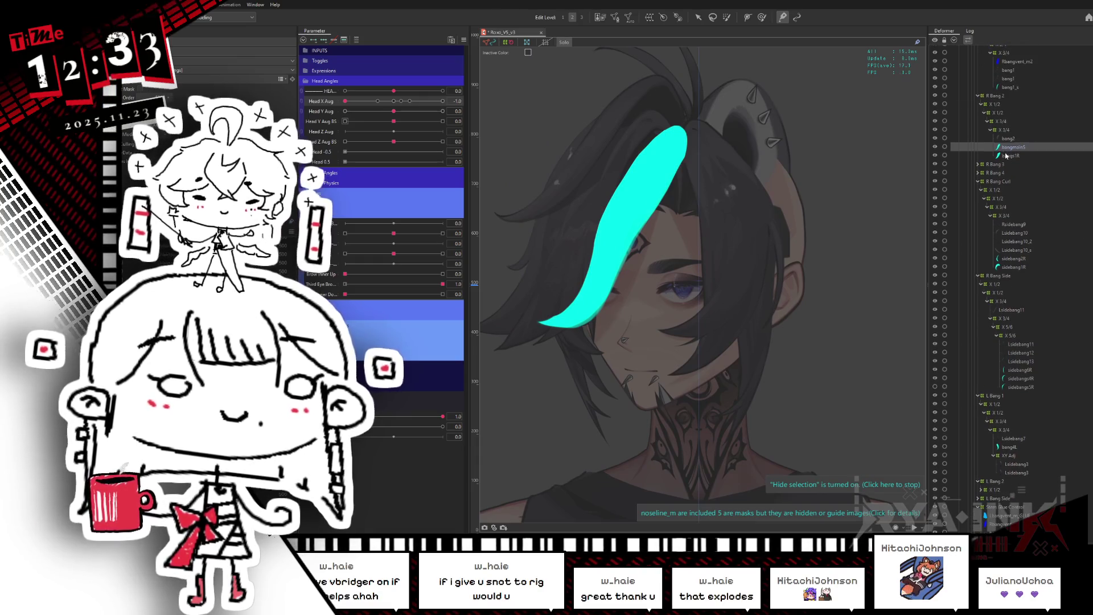
{"action": "left_click", "coordinate": [393, 103]}
{"action": "left_click", "coordinate": [393, 103]}
Create a warp deformer named HAIR_SHADOW for the bangmainS/bang1R pair.
{"action": "left_click", "coordinate": [650, 17]}
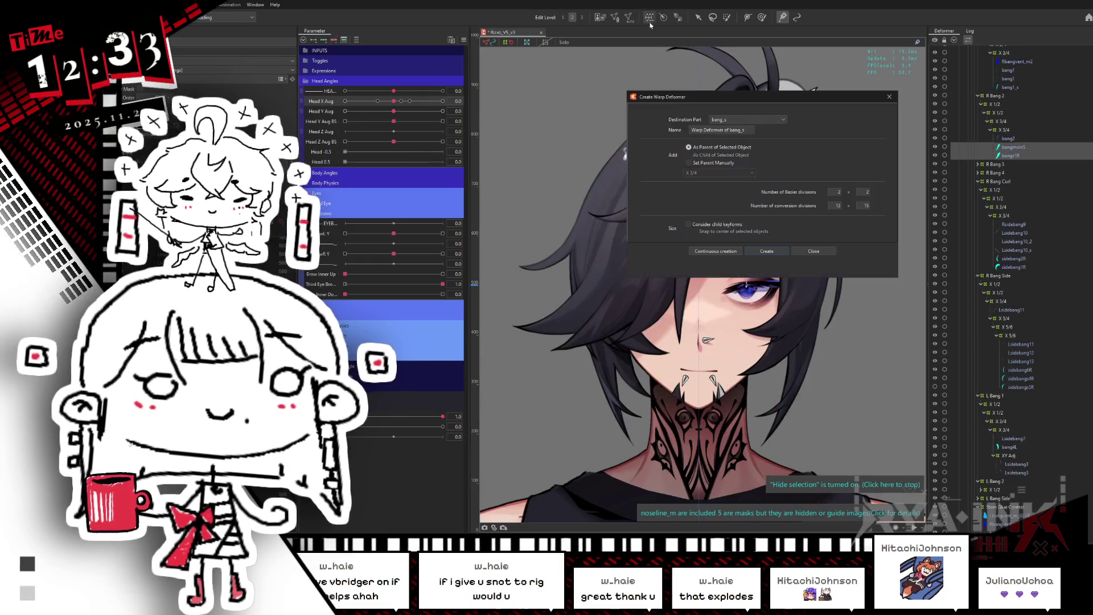
{"action": "type", "text": "HAIR_SHADOW"}
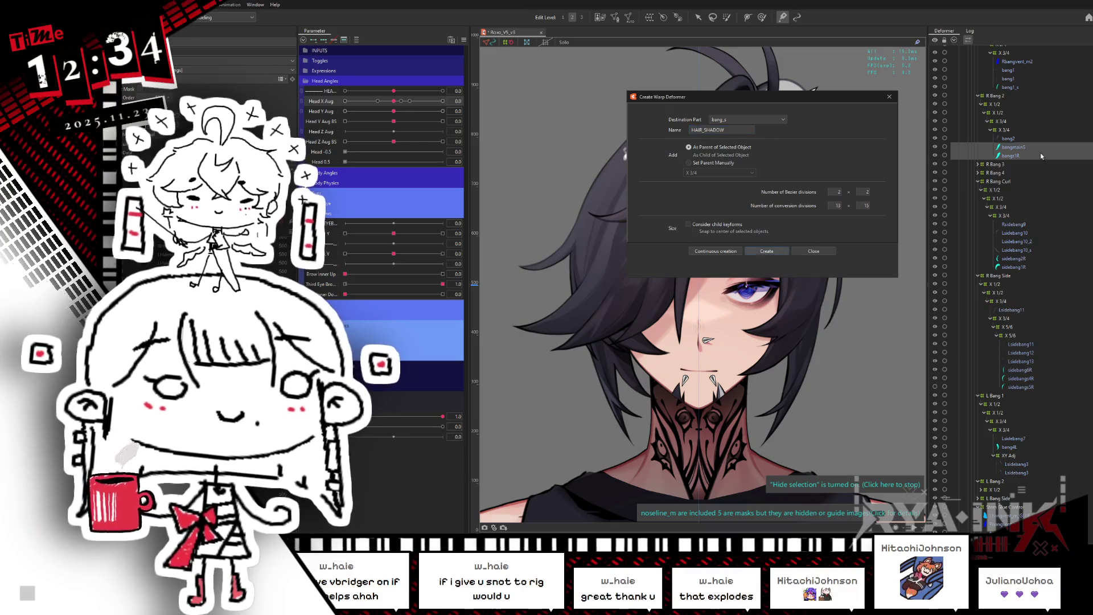
{"action": "key", "text": "Return"}
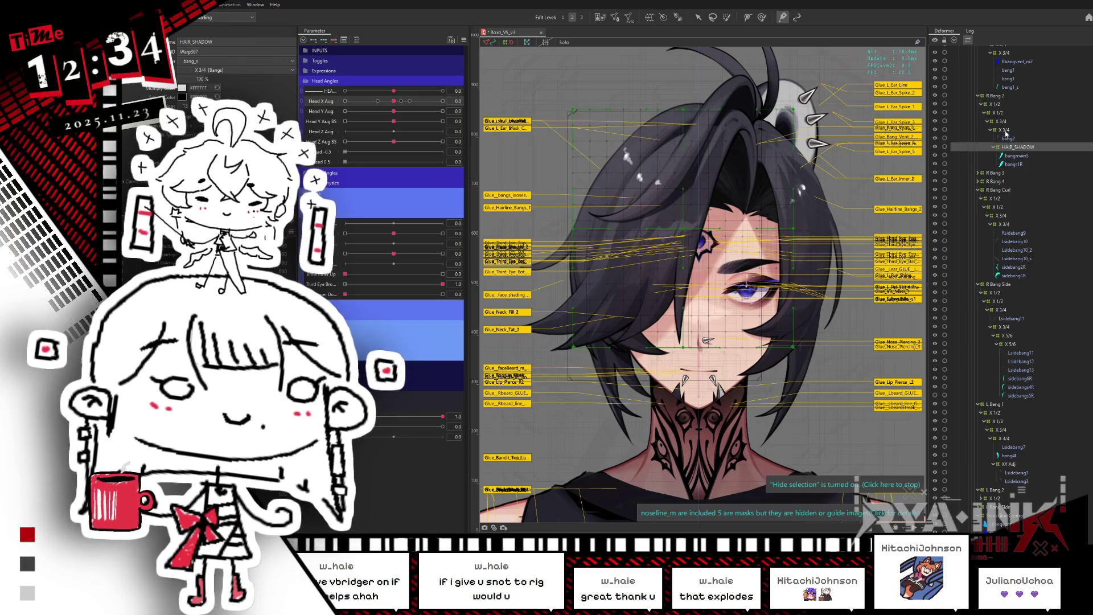
Create a second HAIR_SHADOW warp deformer for sidebang2R and sidebang1R, then select sidebang6R through 5R.
{"action": "left_click", "coordinate": [1019, 270]}
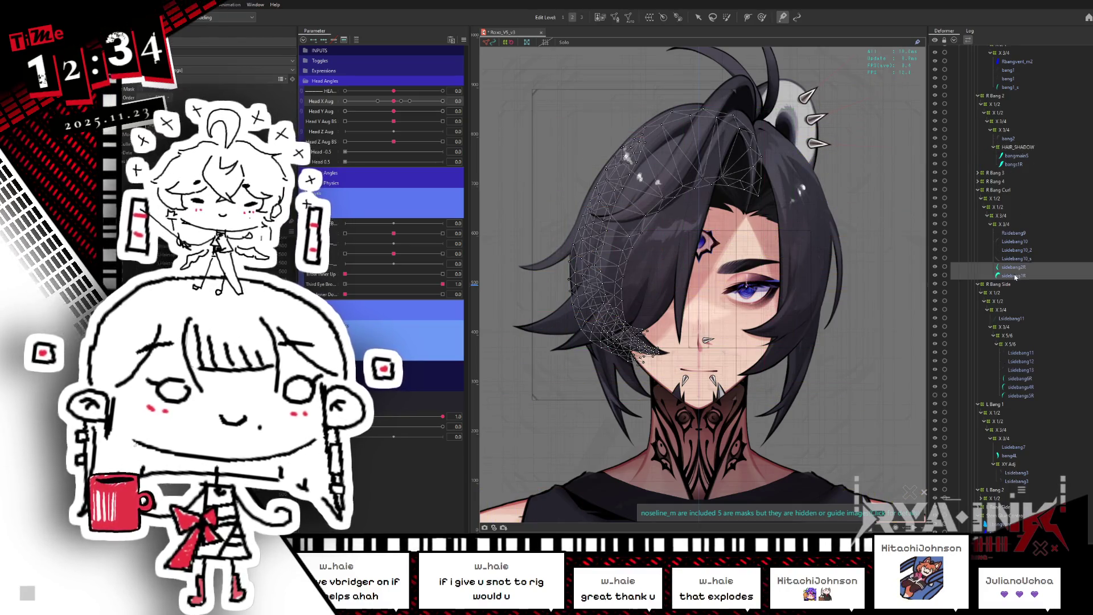
{"action": "left_click", "coordinate": [650, 17]}
{"action": "type", "text": "HAIR_SHADOW"}
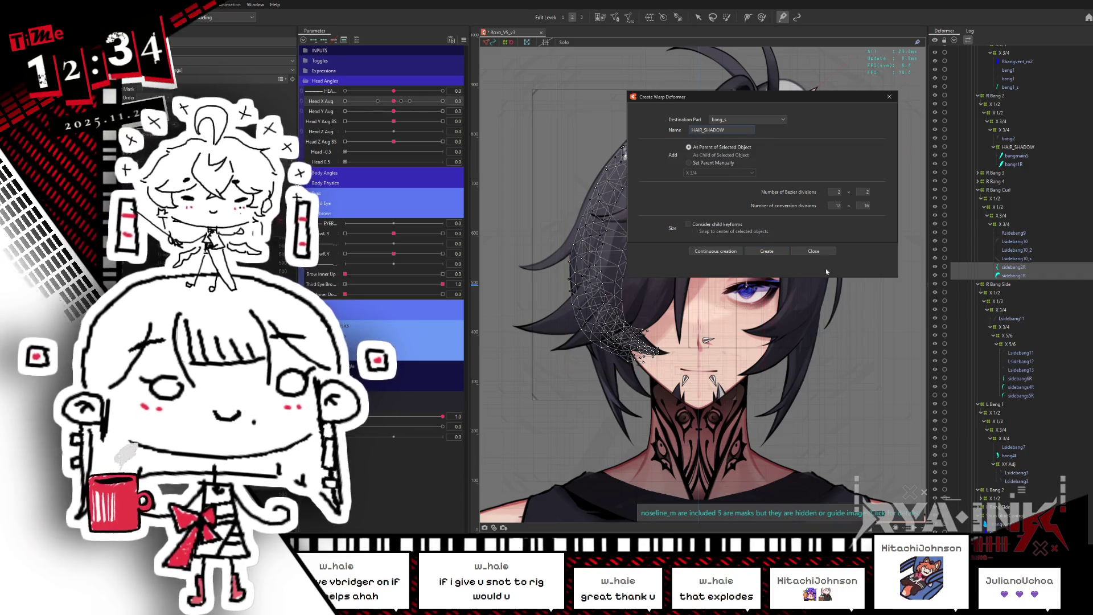
{"action": "left_click", "coordinate": [774, 252]}
{"action": "left_click", "coordinate": [1023, 387]}
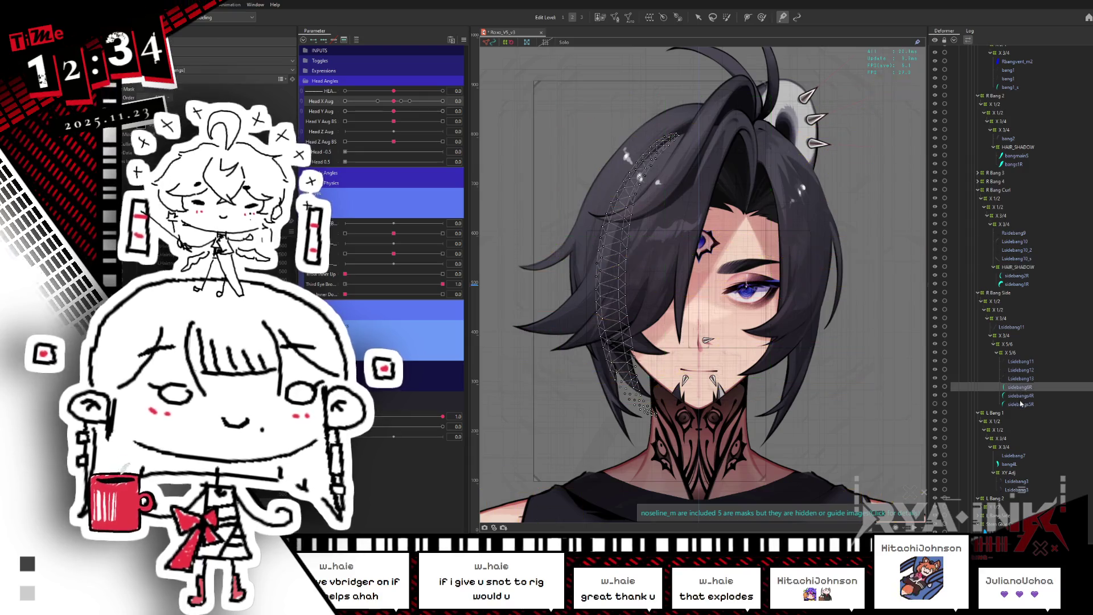
{"action": "left_click", "coordinate": [1021, 404], "text": "shift"}
Create a HAIR_SHADOW warp deformer for the selected sidebang6R, 4R and 5R strands.
{"action": "scroll", "coordinate": [788, 328], "scroll_direction": "up", "scroll_amount": 3}
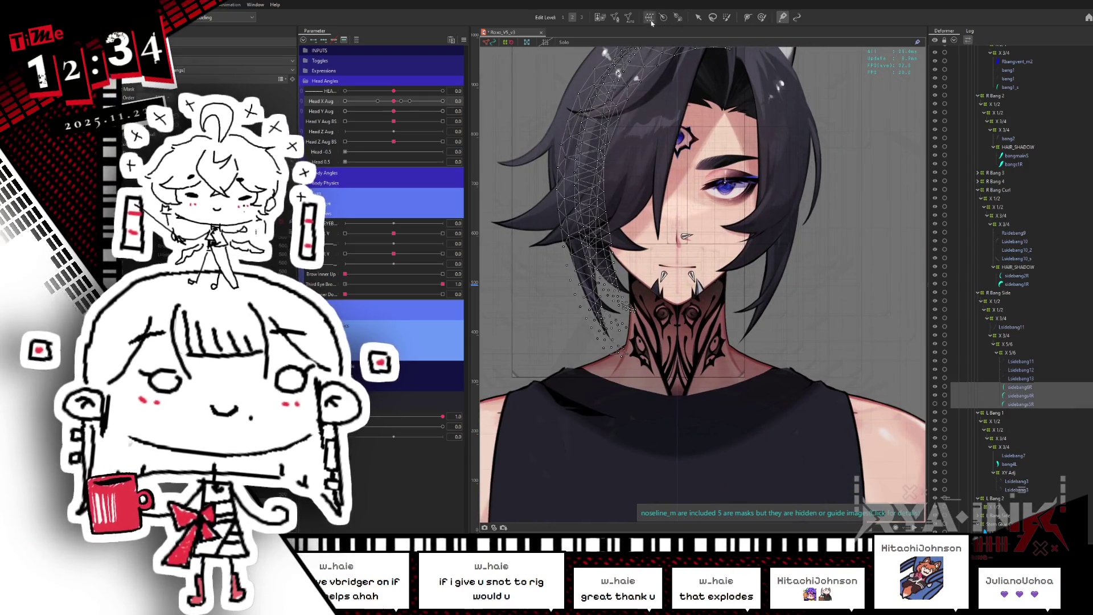
{"action": "left_click", "coordinate": [649, 18]}
{"action": "type", "text": "HAIR_"}
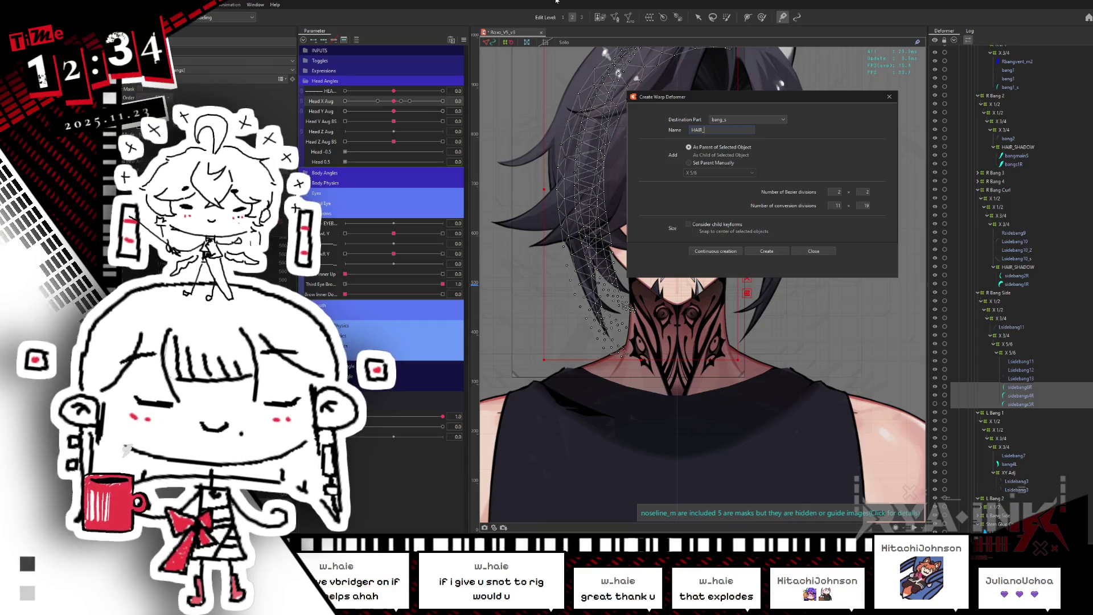
{"action": "type", "text": "SHADOW"}
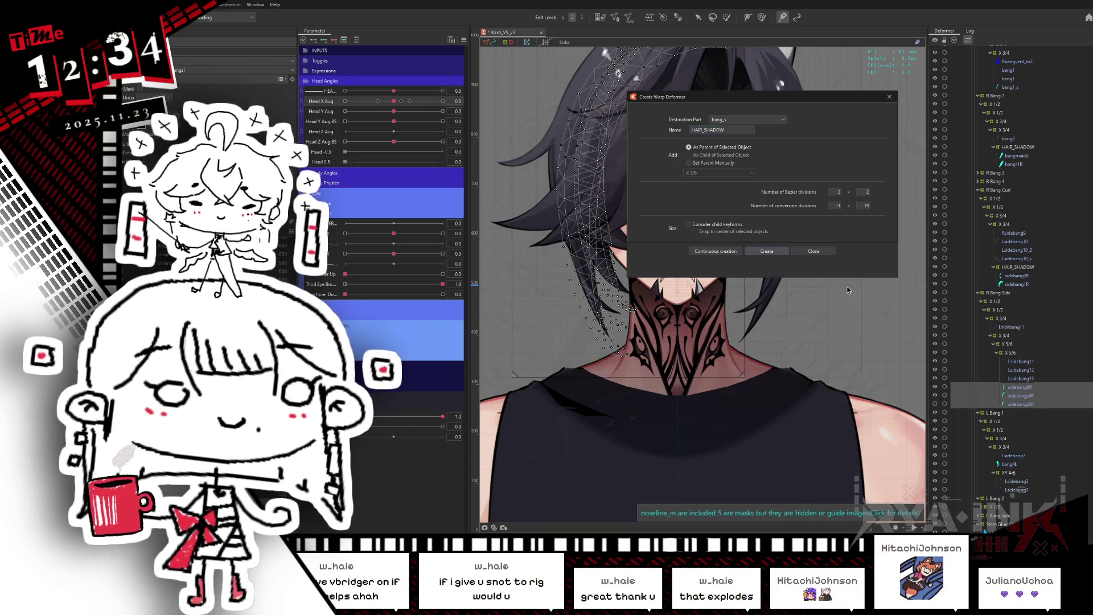
{"action": "left_click", "coordinate": [769, 251]}
Select bang4L in the L Bang 1 group and give it its own HAIR_SHADOW warp deformer.
{"action": "left_click", "coordinate": [997, 473]}
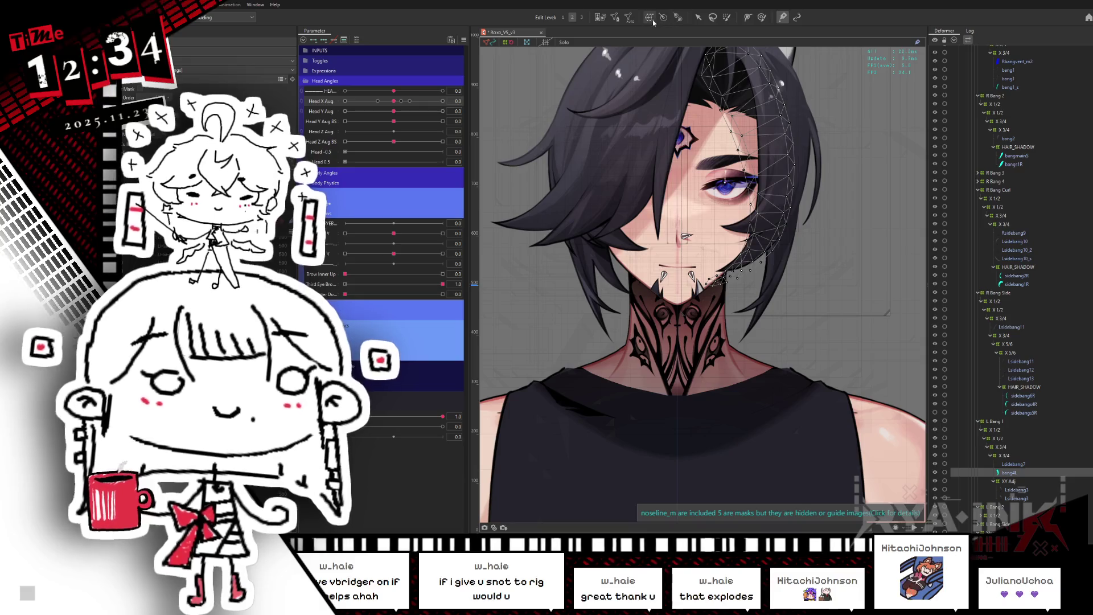
{"action": "left_click", "coordinate": [652, 19]}
{"action": "type", "text": "HADO"}
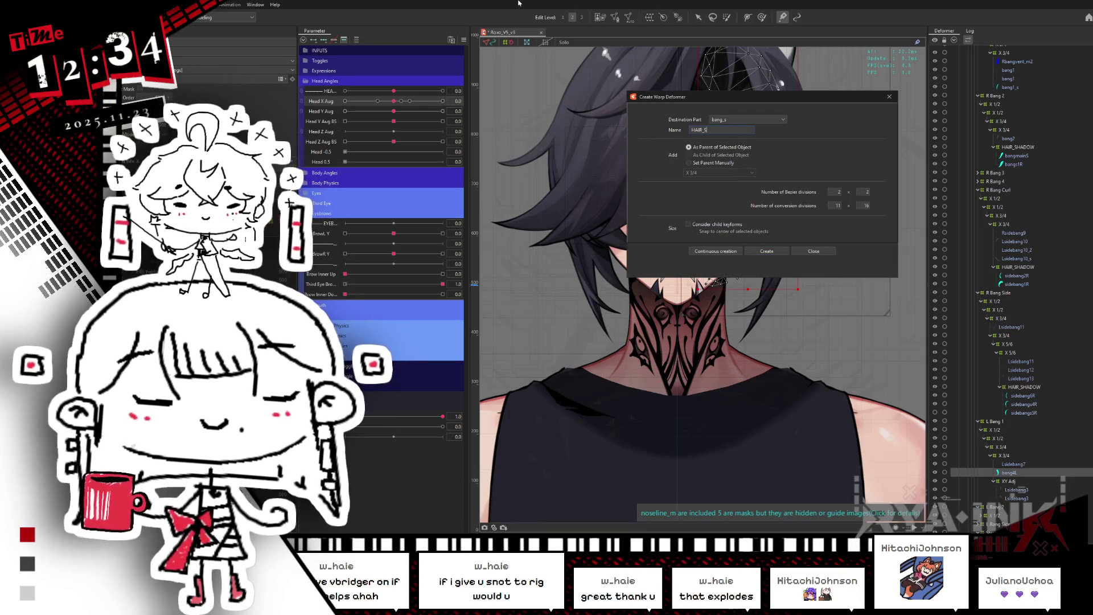
{"action": "type", "text": "W"}
{"action": "key", "text": "Return"}
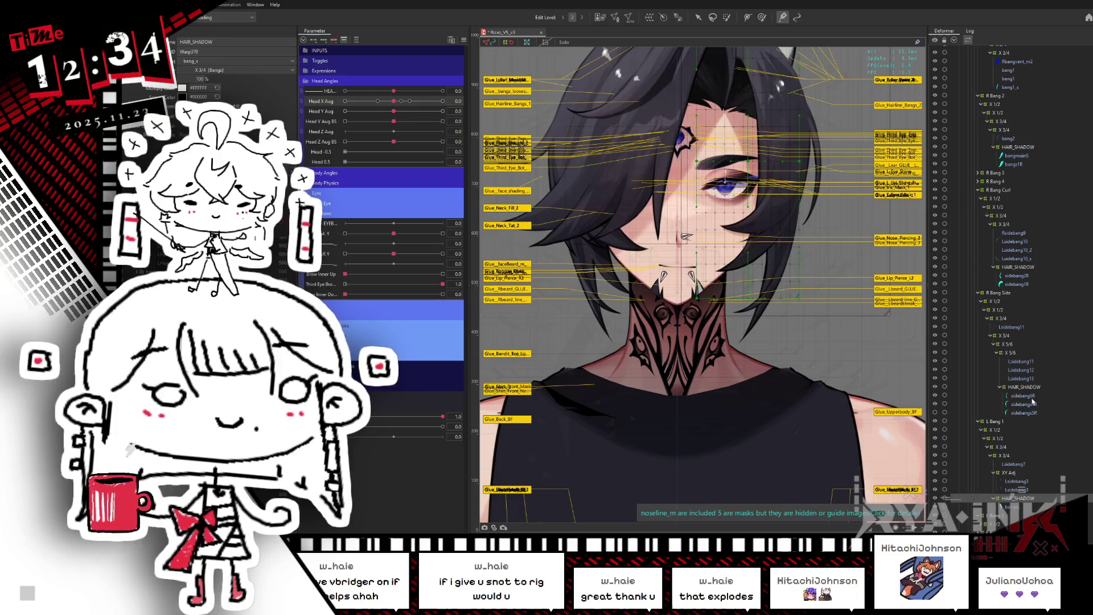
{"action": "scroll", "coordinate": [1013, 267], "scroll_direction": "down", "scroll_amount": 10}
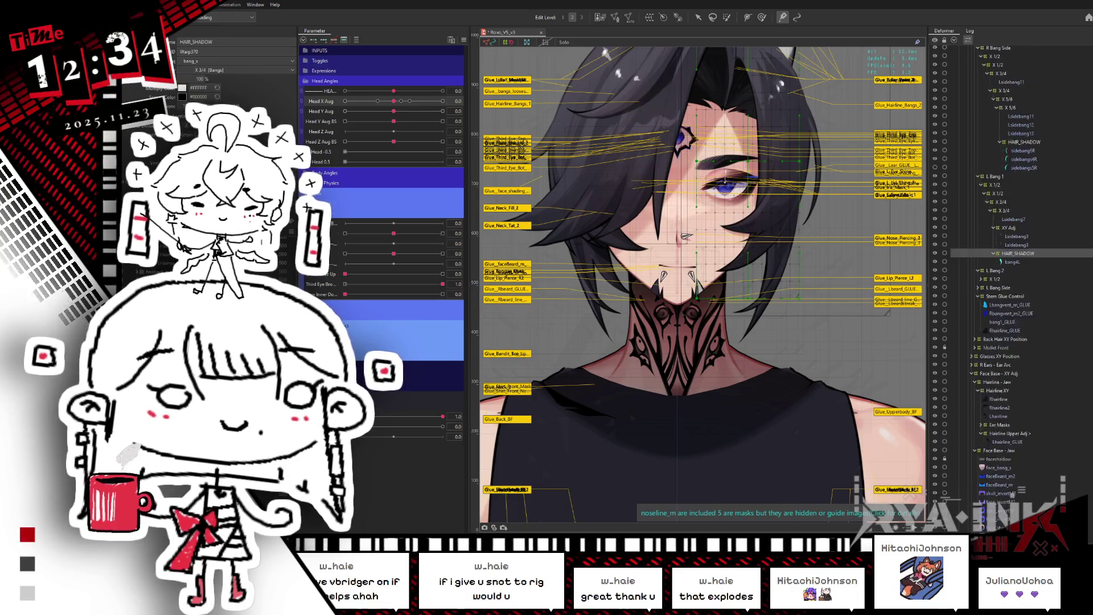
{"action": "scroll", "coordinate": [1013, 274], "scroll_direction": "up", "scroll_amount": 11}
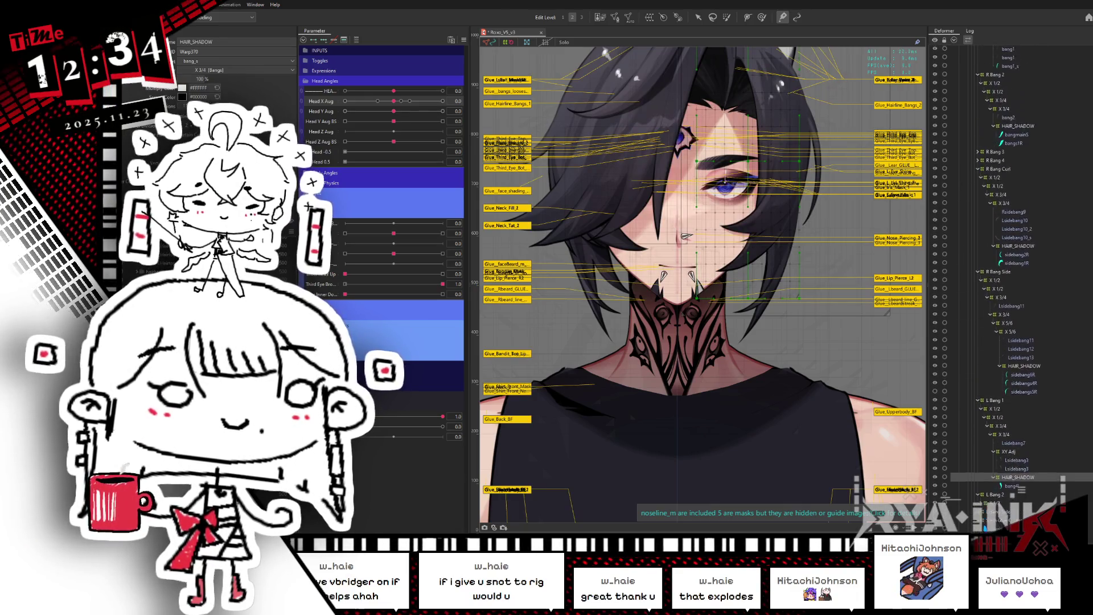
{"action": "scroll", "coordinate": [1009, 275], "scroll_direction": "up", "scroll_amount": 3}
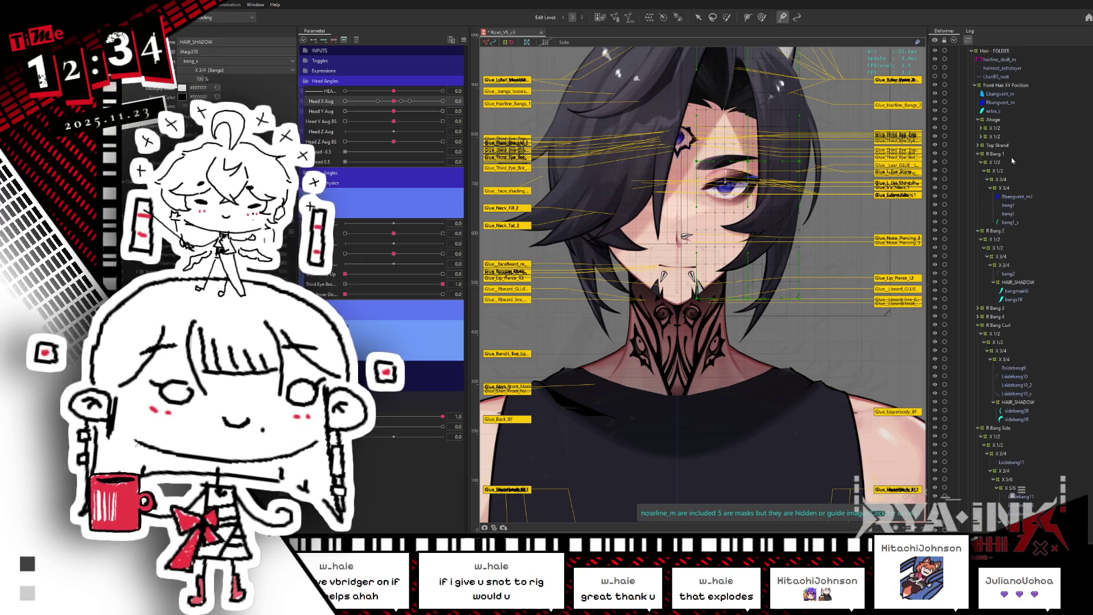
Select bang1_s and create a HAIR_SHADOW warp deformer for it.
{"action": "left_click", "coordinate": [1014, 222]}
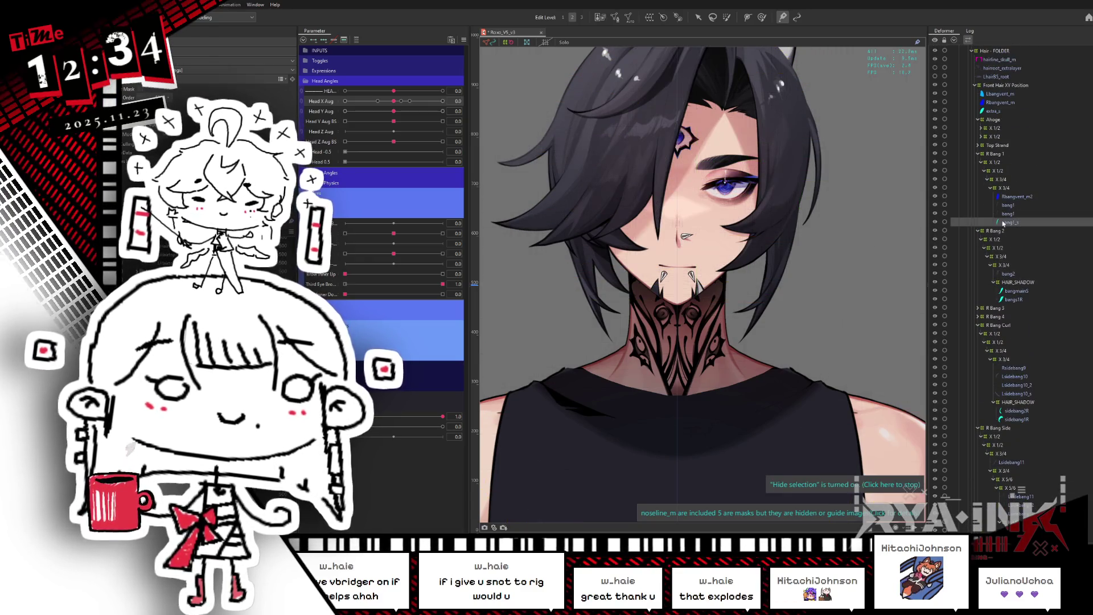
{"action": "left_click", "coordinate": [935, 219], "text": "alt"}
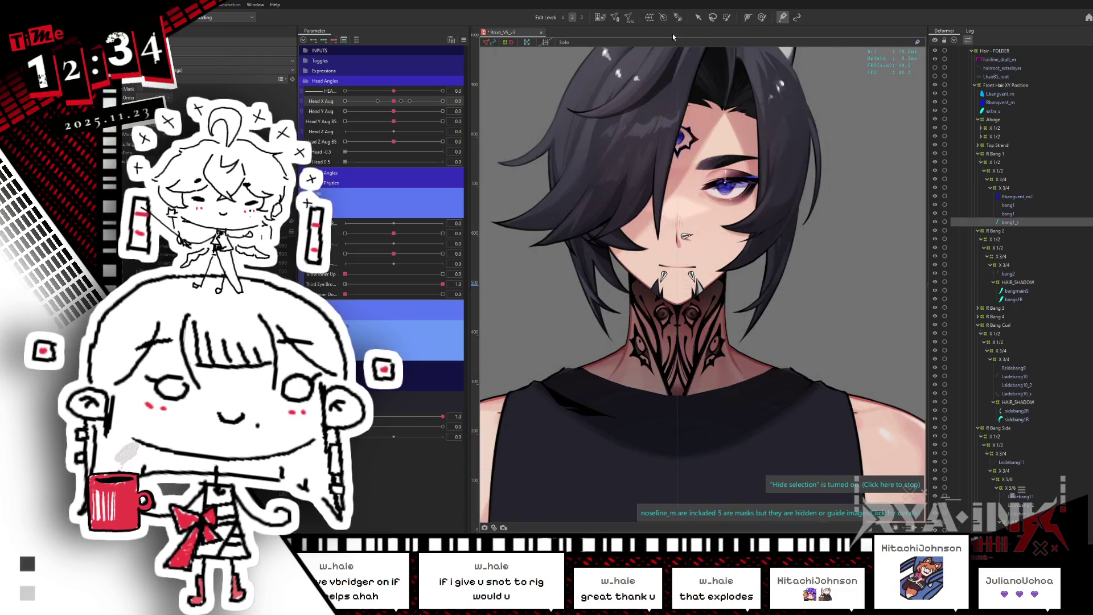
{"action": "left_click", "coordinate": [649, 17]}
{"action": "key", "text": "ctrl+a"}
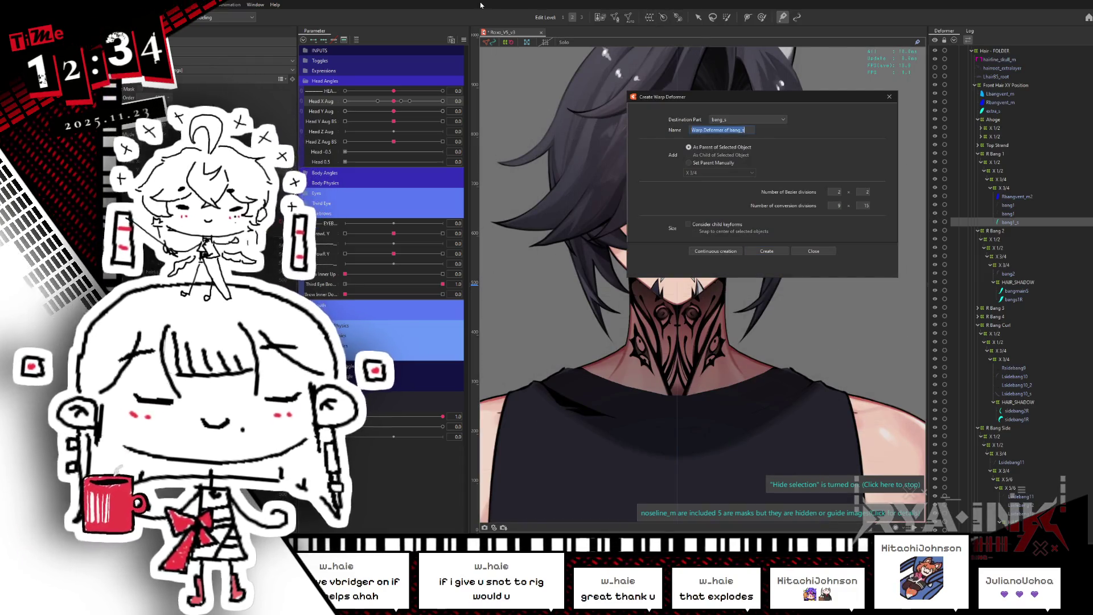
{"action": "type", "text": "HAIR_SHADOW"}
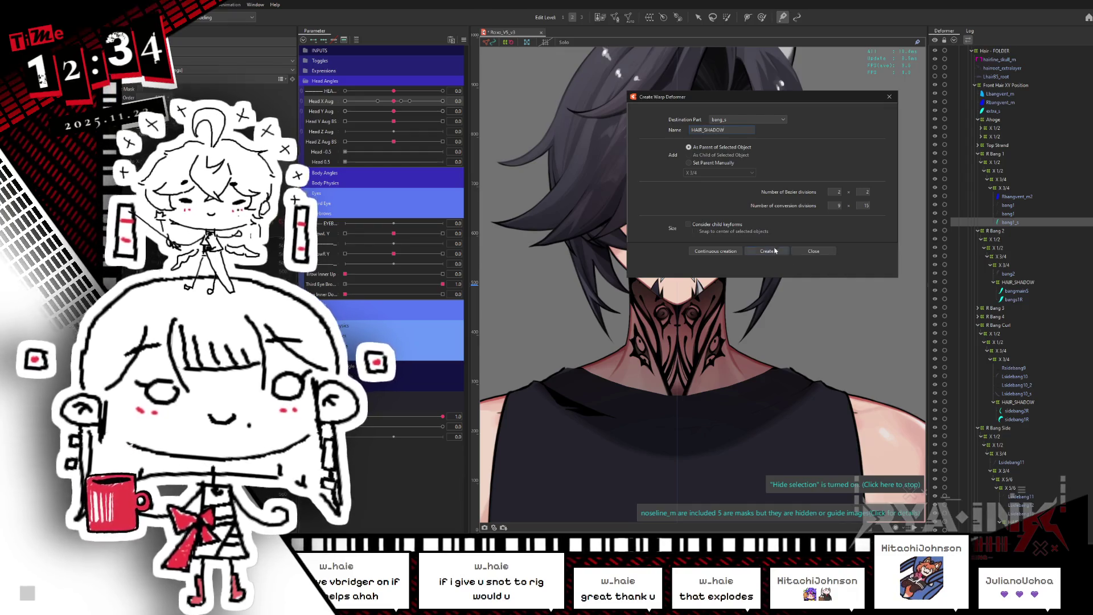
{"action": "key", "text": "Return"}
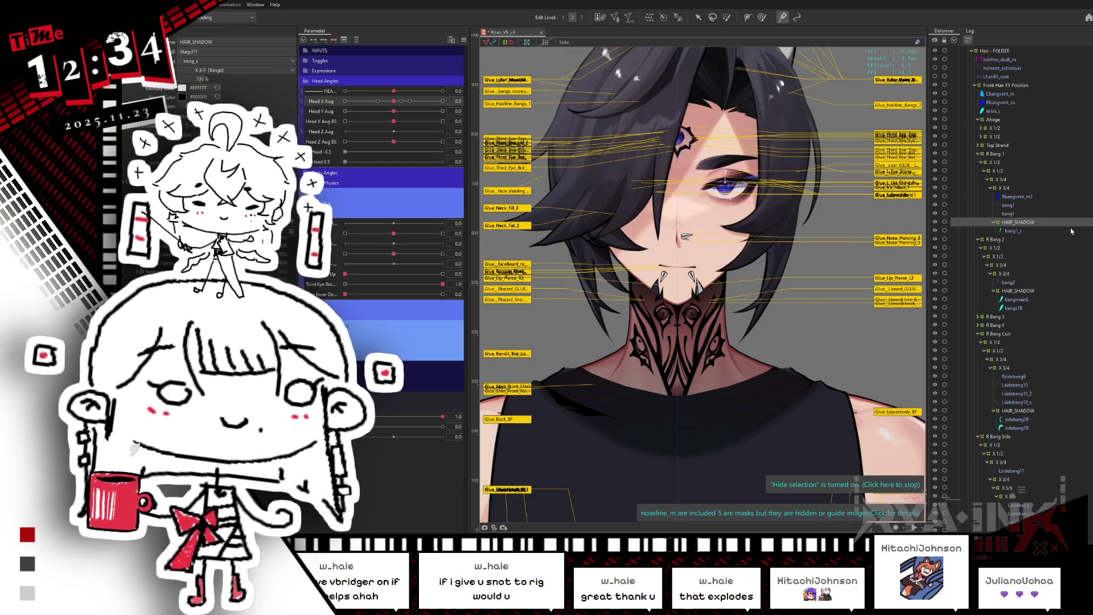
Select extra_s and create another HAIR_SHADOW warp deformer for it.
{"action": "scroll", "coordinate": [1008, 306], "scroll_direction": "up", "scroll_amount": 3}
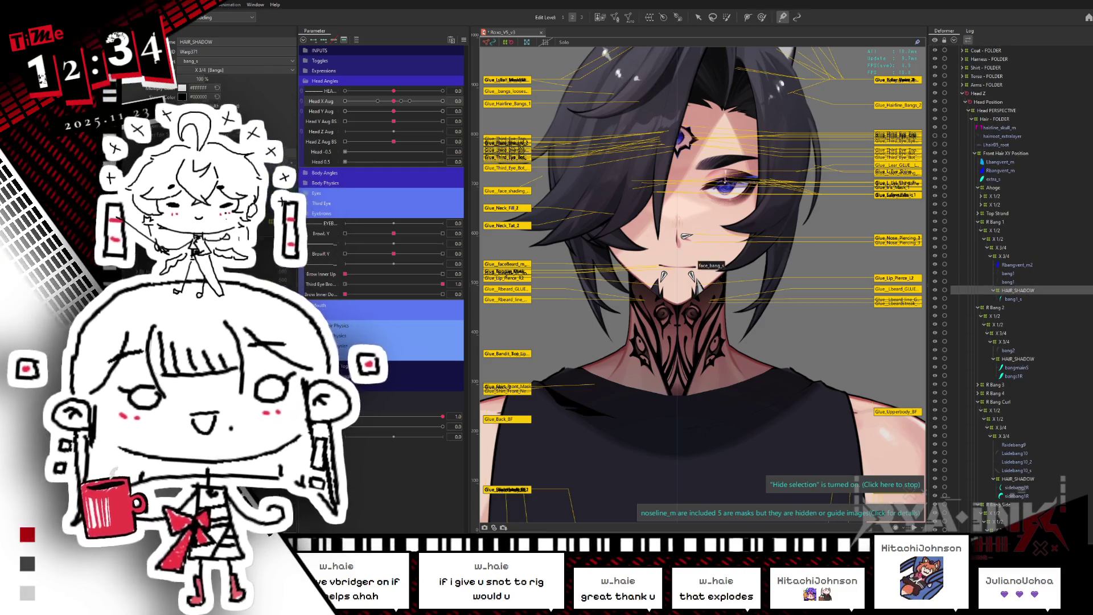
{"action": "left_click", "coordinate": [993, 178]}
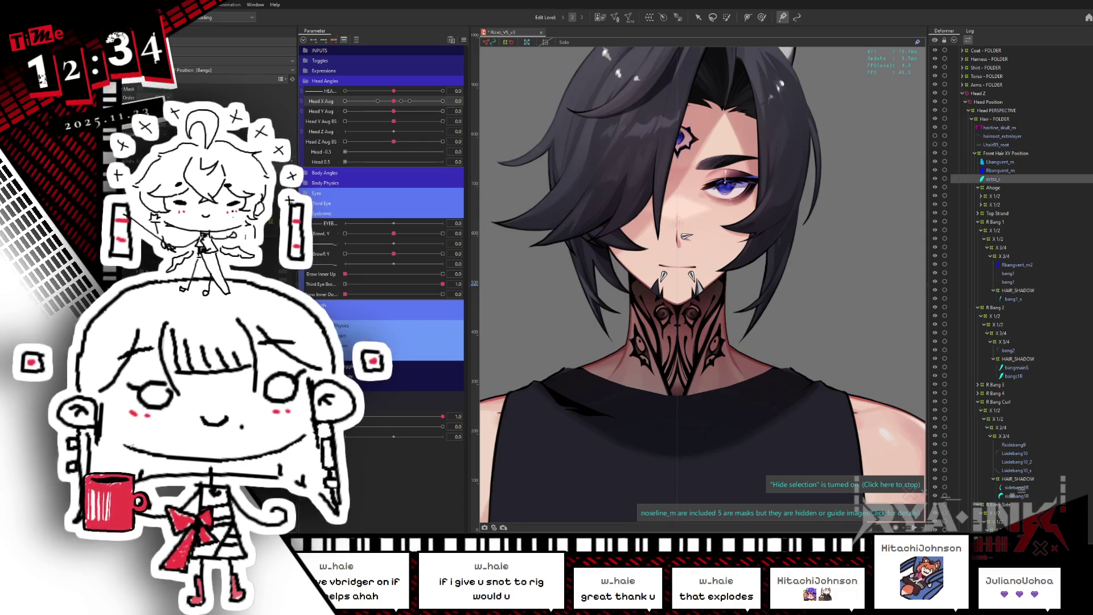
{"action": "left_click", "coordinate": [936, 179]}
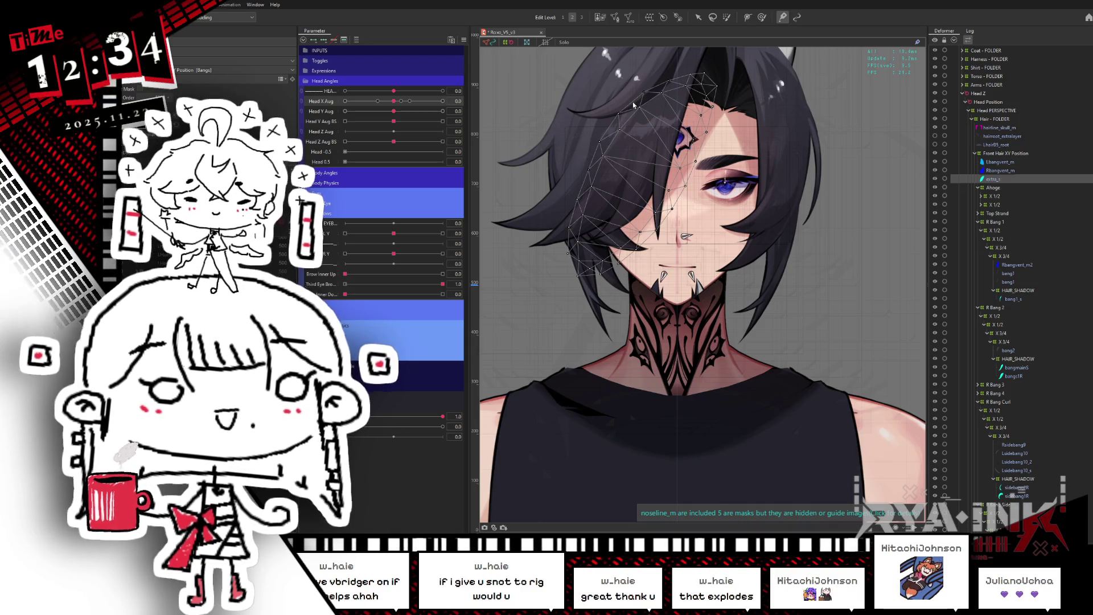
{"action": "left_click", "coordinate": [650, 17]}
{"action": "type", "text": "HAIR_SHADOW"}
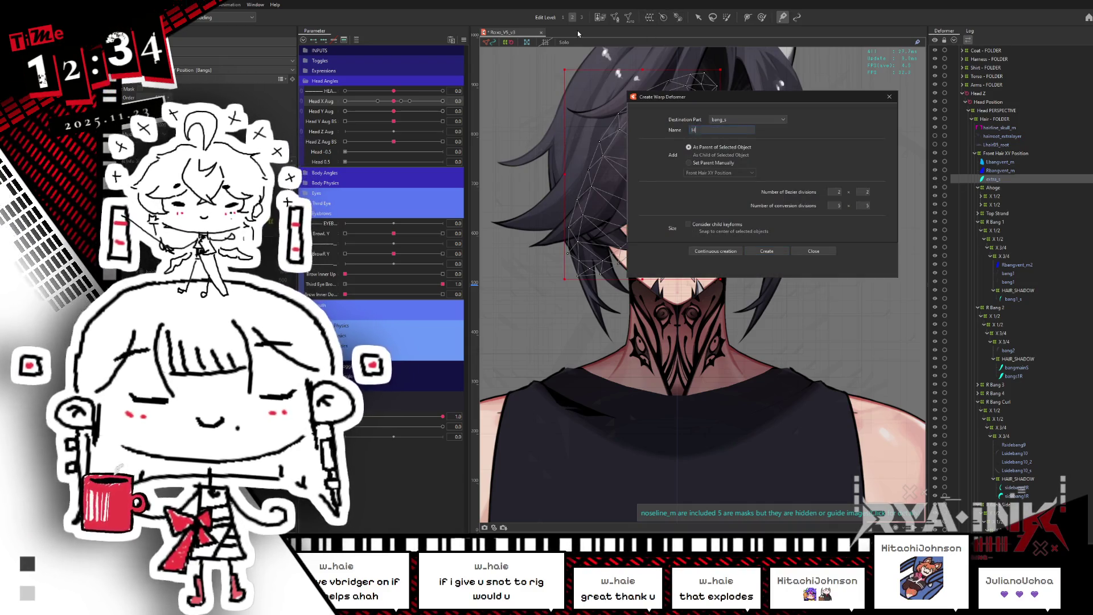
{"action": "left_click", "coordinate": [752, 253]}
{"action": "left_click", "coordinate": [672, 125]}
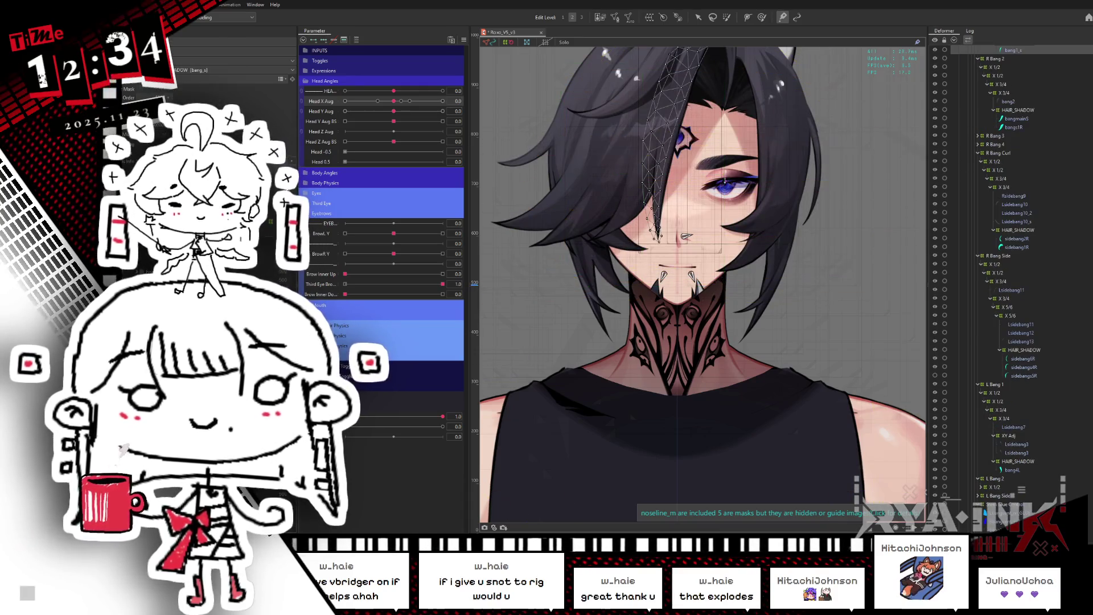
{"action": "left_click", "coordinate": [686, 235], "text": "ctrl"}
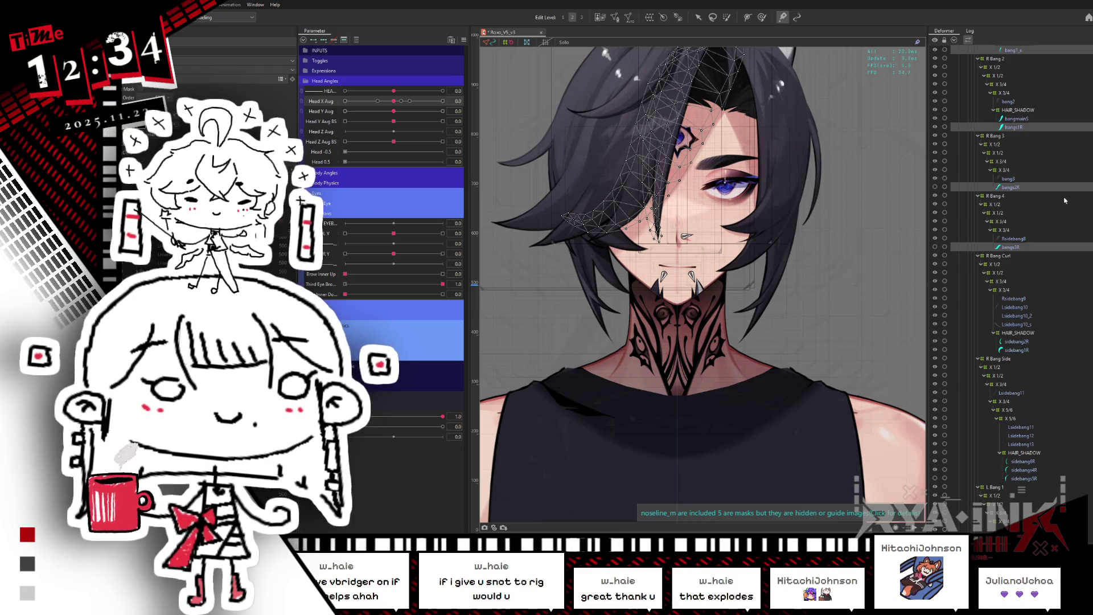
{"action": "scroll", "coordinate": [1035, 216], "scroll_direction": "up", "scroll_amount": 5}
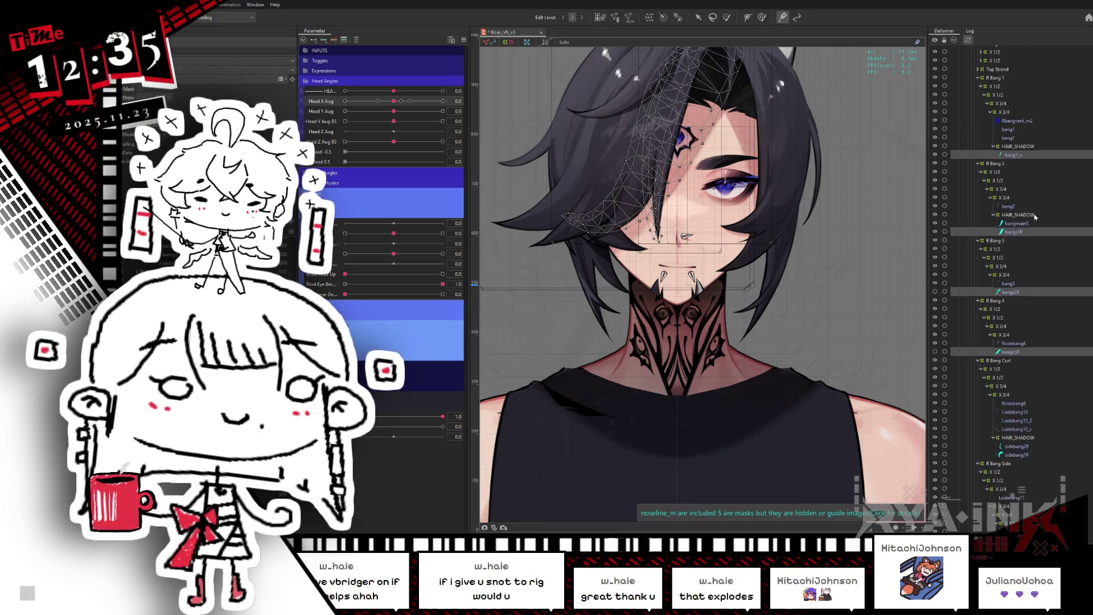
{"action": "left_click", "coordinate": [1011, 292]}
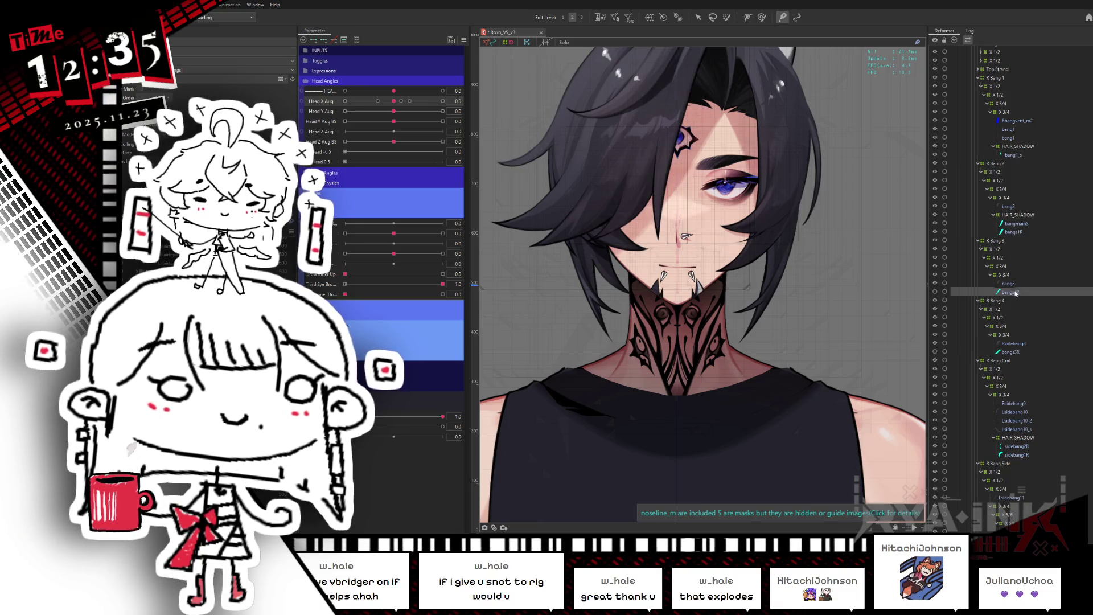
{"action": "key", "text": "s"}
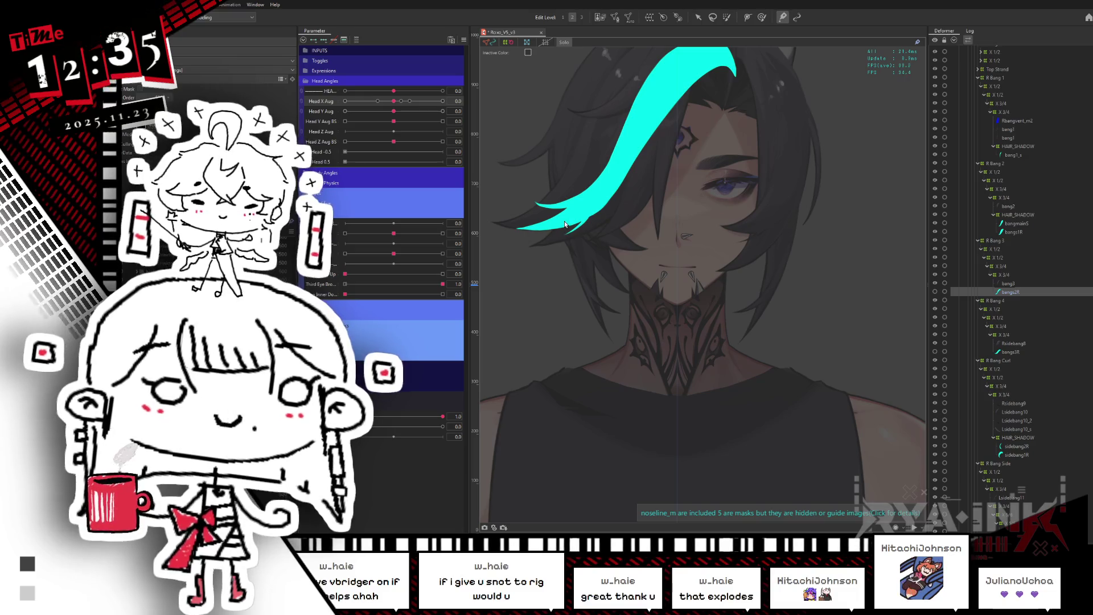
{"action": "mouse_move", "coordinate": [393, 101]}
{"action": "left_mouse_down"}
{"action": "mouse_move", "coordinate": [447, 99]}
{"action": "mouse_move", "coordinate": [410, 106]}
{"action": "mouse_move", "coordinate": [447, 111]}
{"action": "mouse_move", "coordinate": [393, 106]}
{"action": "left_mouse_up"}
{"action": "key", "text": "ctrl+h"}
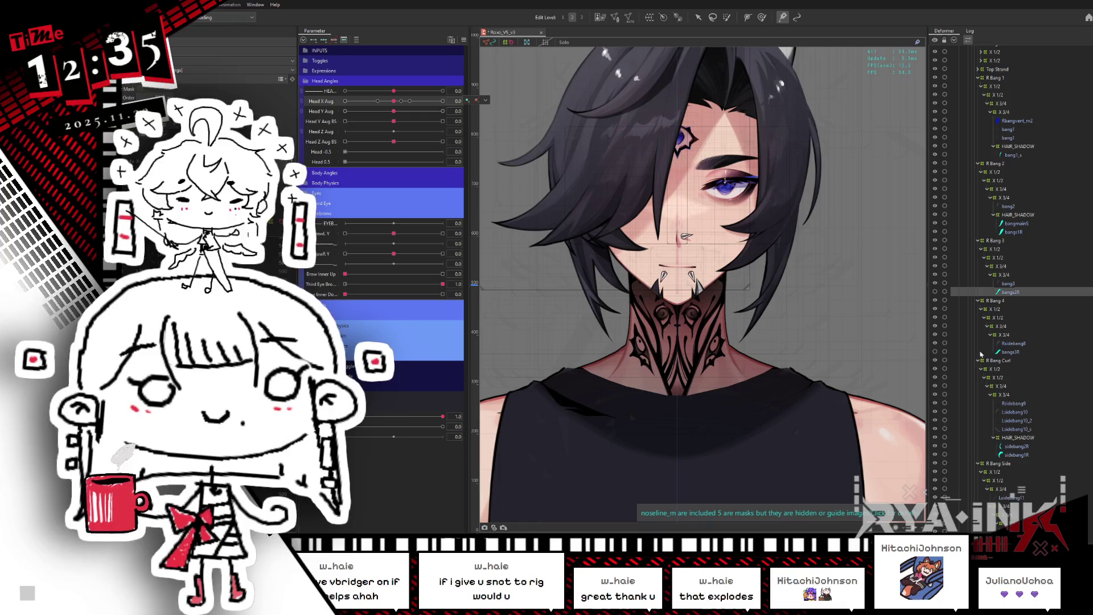
{"action": "left_click", "coordinate": [1011, 352]}
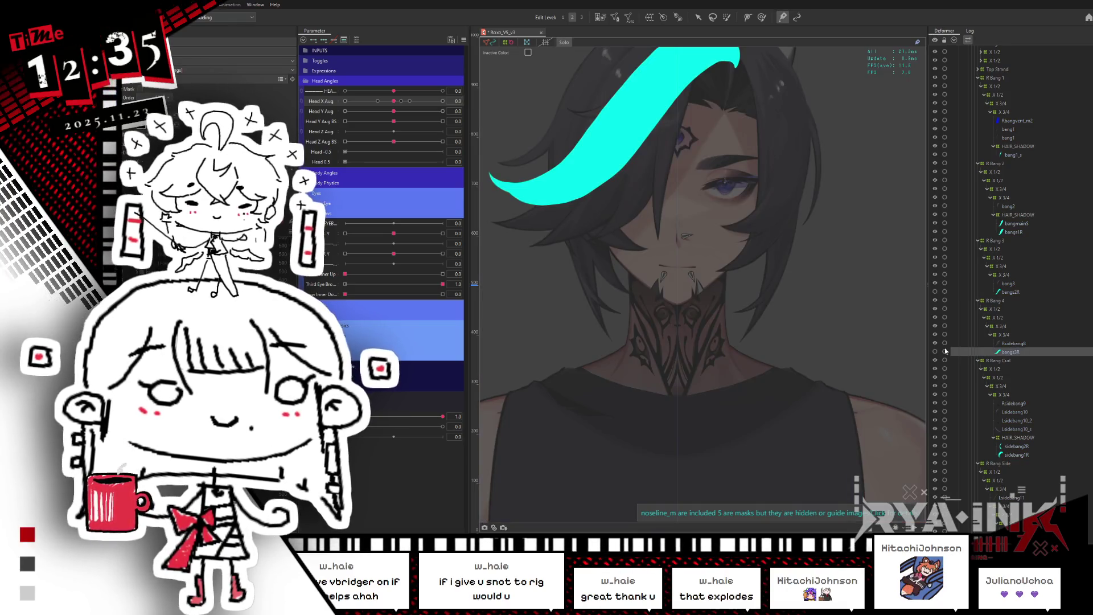
{"action": "middle_click_drag", "start_coordinate": [634, 196], "coordinate": [683, 239]}
{"action": "mouse_move", "coordinate": [391, 103]}
{"action": "left_mouse_down"}
{"action": "mouse_move", "coordinate": [433, 104]}
{"action": "mouse_move", "coordinate": [397, 107]}
{"action": "left_mouse_up"}
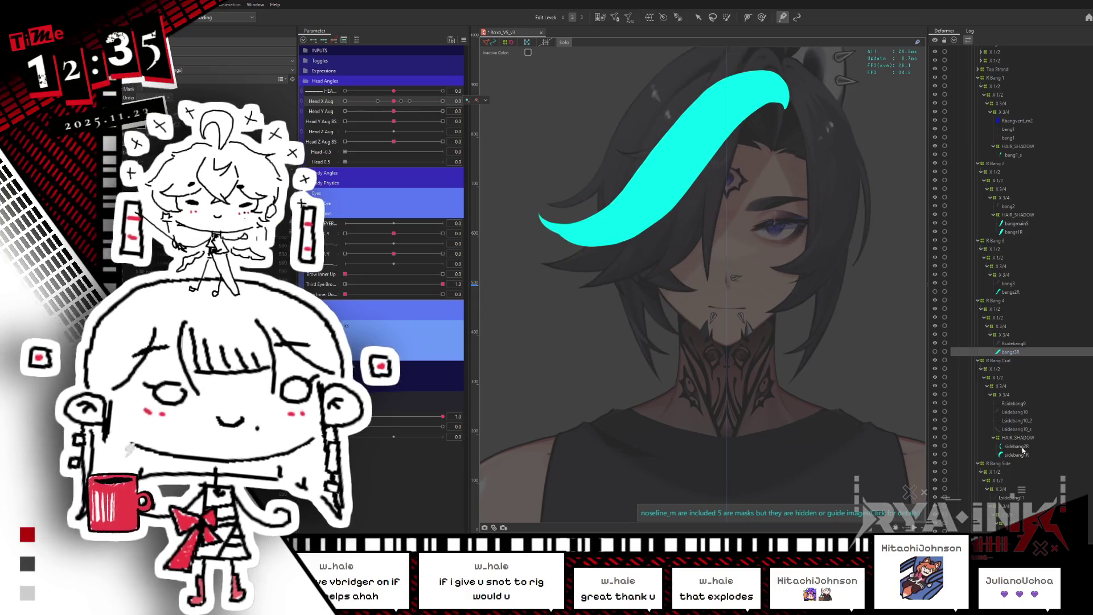
{"action": "scroll", "coordinate": [1010, 273], "scroll_direction": "down", "scroll_amount": 12}
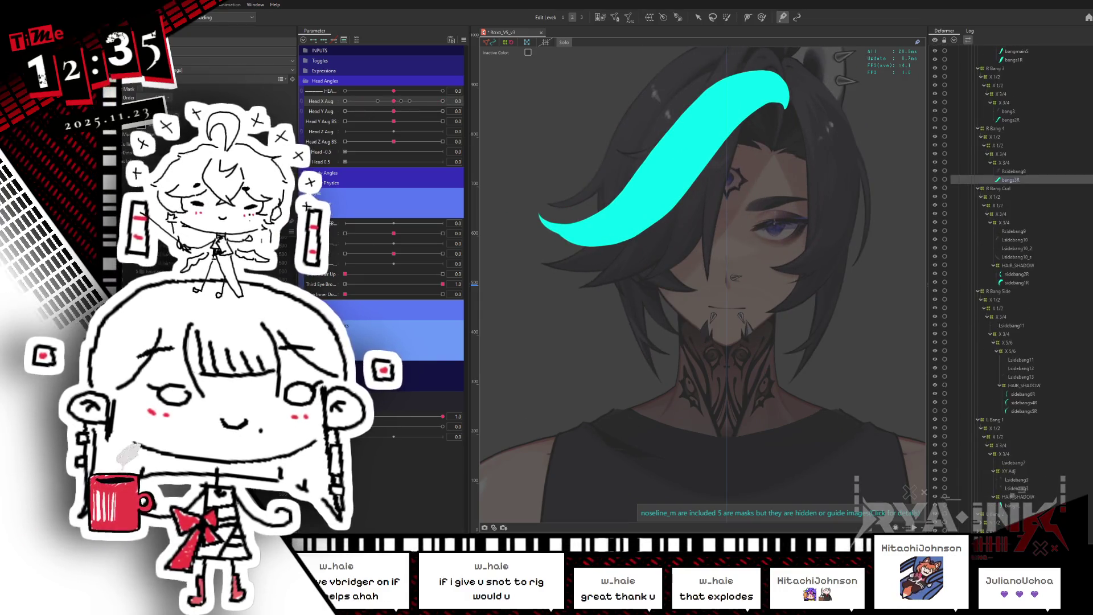
{"action": "scroll", "coordinate": [1011, 273], "scroll_direction": "up", "scroll_amount": 4}
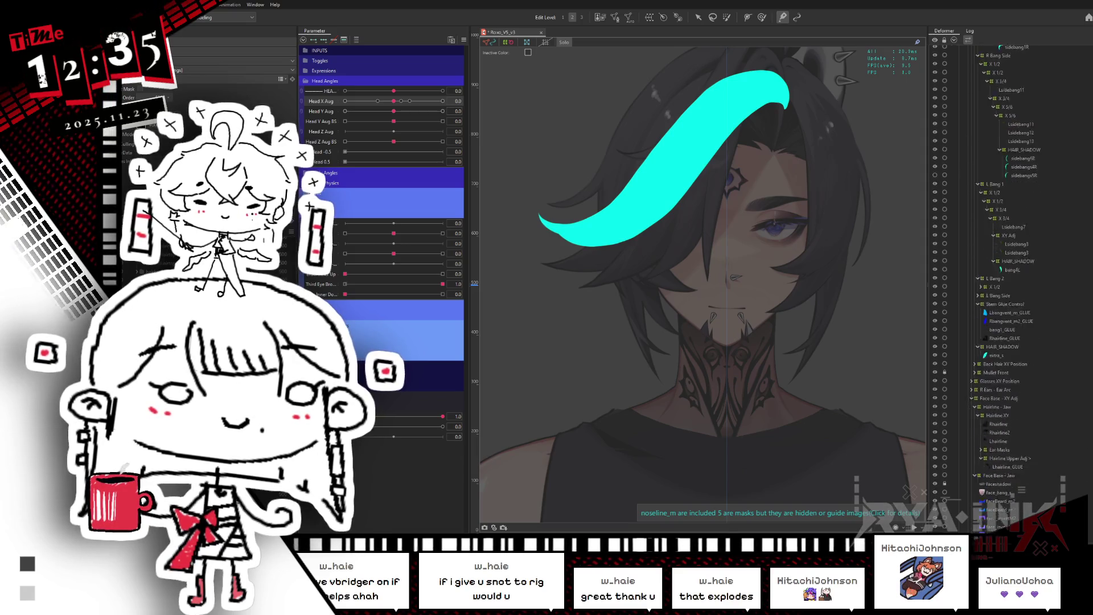
{"action": "left_click", "coordinate": [1019, 330]}
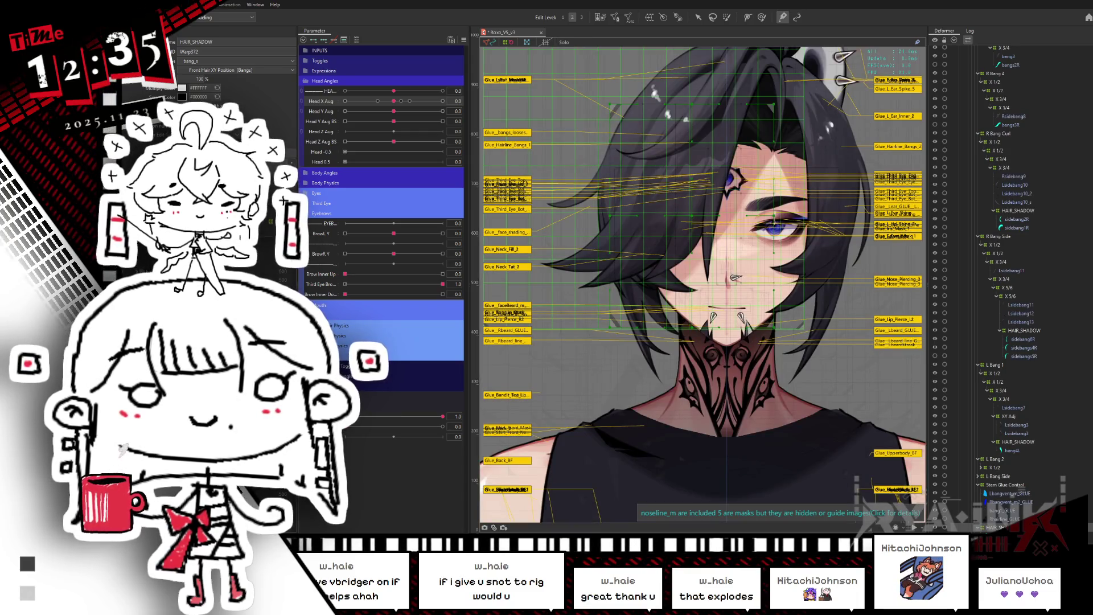
Ctrl-select three HAIR_SHADOW deformers in the Deformer palette.
{"action": "scroll", "coordinate": [1011, 273], "scroll_direction": "up", "scroll_amount": 5}
{"action": "left_click", "coordinate": [1017, 118]}
{"action": "left_click", "coordinate": [1018, 341], "text": "ctrl"}
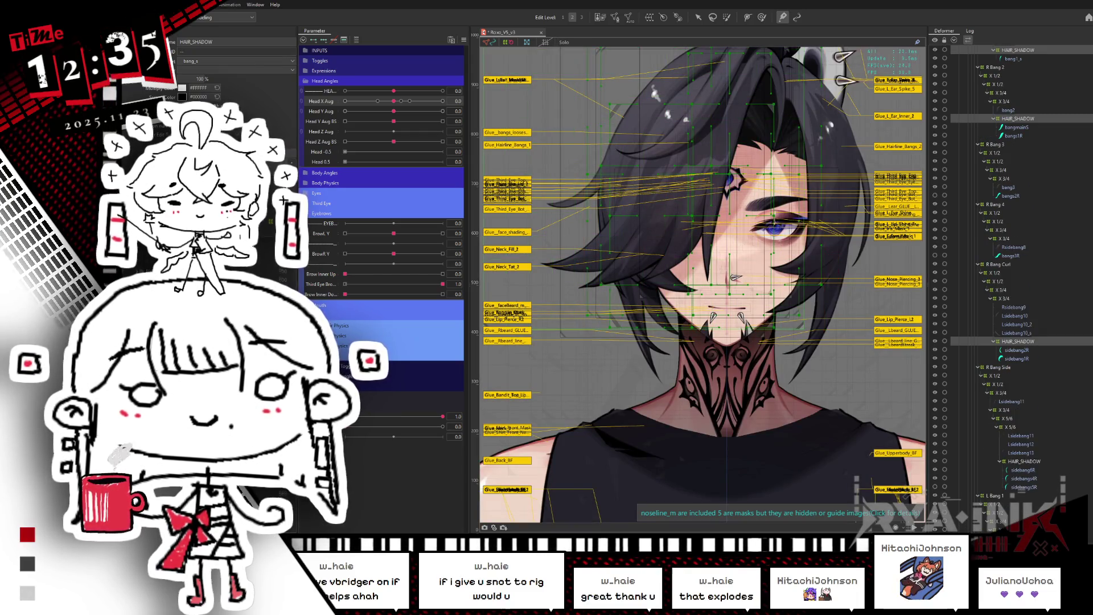
{"action": "left_click", "coordinate": [1022, 461], "text": "ctrl"}
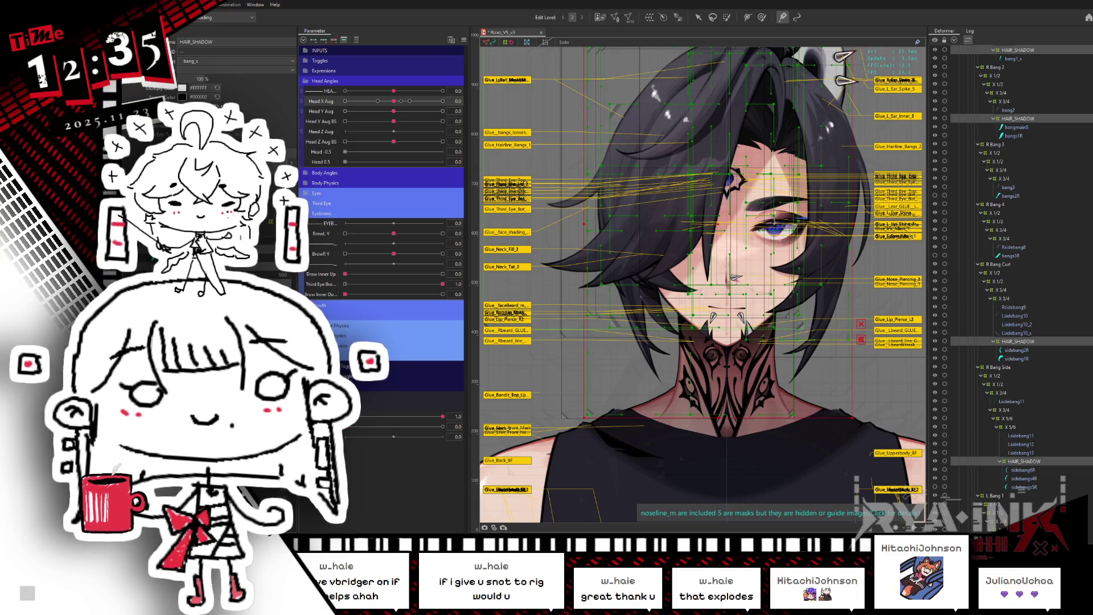
{"action": "scroll", "coordinate": [1019, 399], "scroll_direction": "down", "scroll_amount": 1}
With the deform brush active, turn Head X Aug to -1.0, hide the selection, then ease it to -0.3.
{"action": "left_click", "coordinate": [766, 16]}
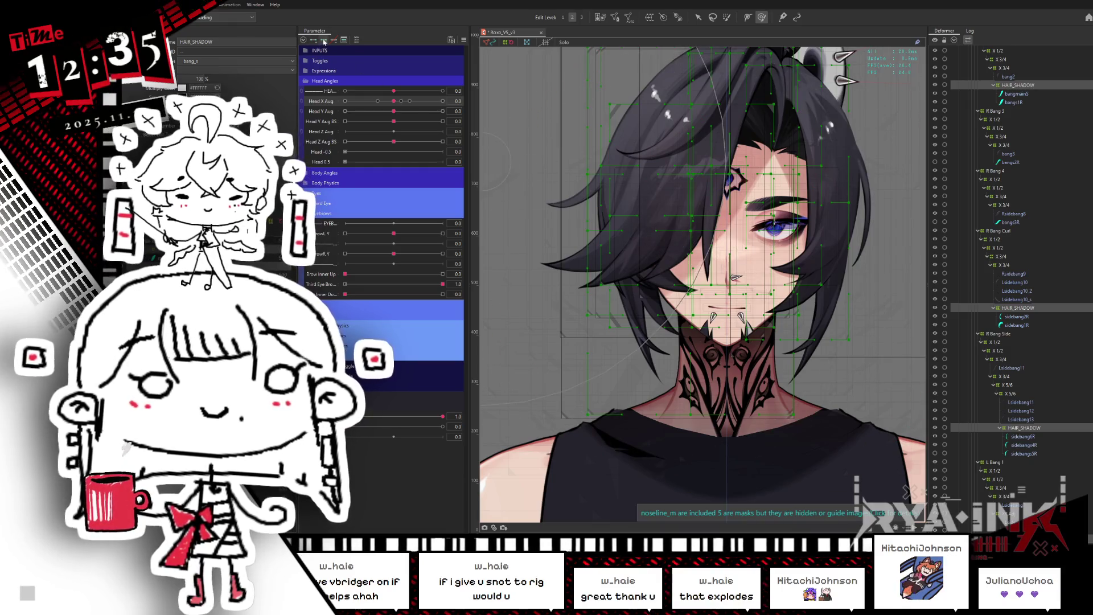
{"action": "left_click_drag", "start_coordinate": [410, 101], "coordinate": [651, 165]}
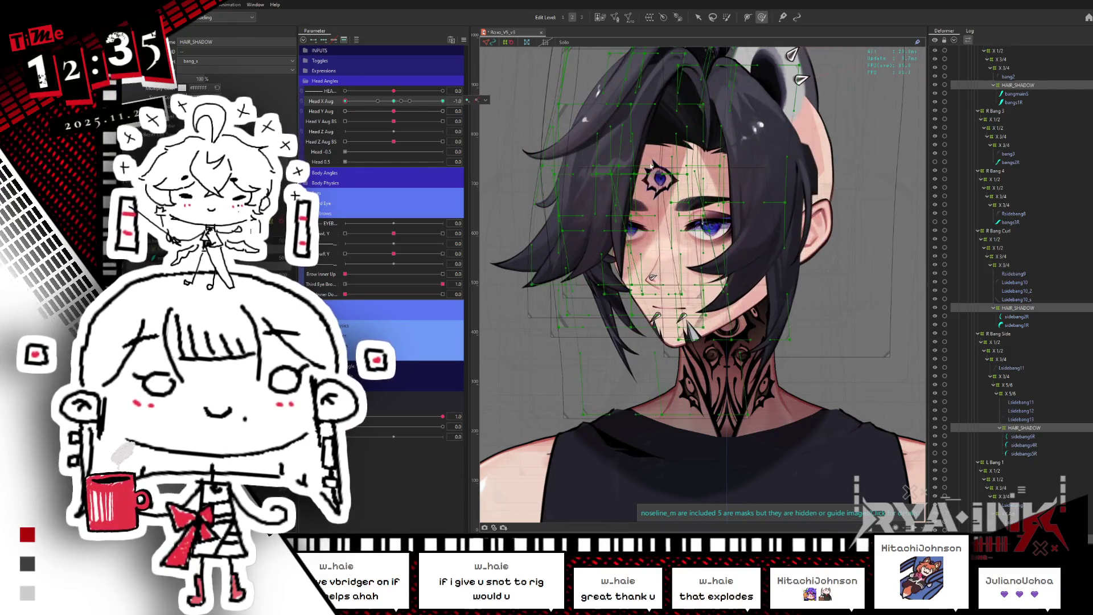
{"action": "key", "text": "ctrl+h"}
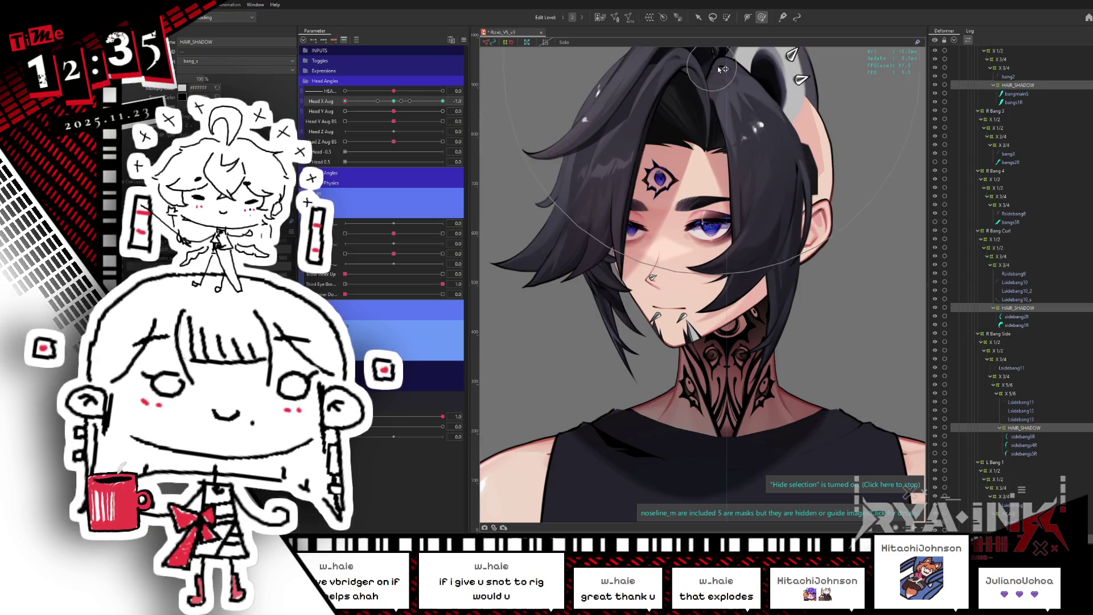
{"action": "mouse_move", "coordinate": [344, 101]}
{"action": "left_mouse_down"}
{"action": "mouse_move", "coordinate": [378, 110]}
{"action": "mouse_move", "coordinate": [344, 108]}
{"action": "left_mouse_up"}
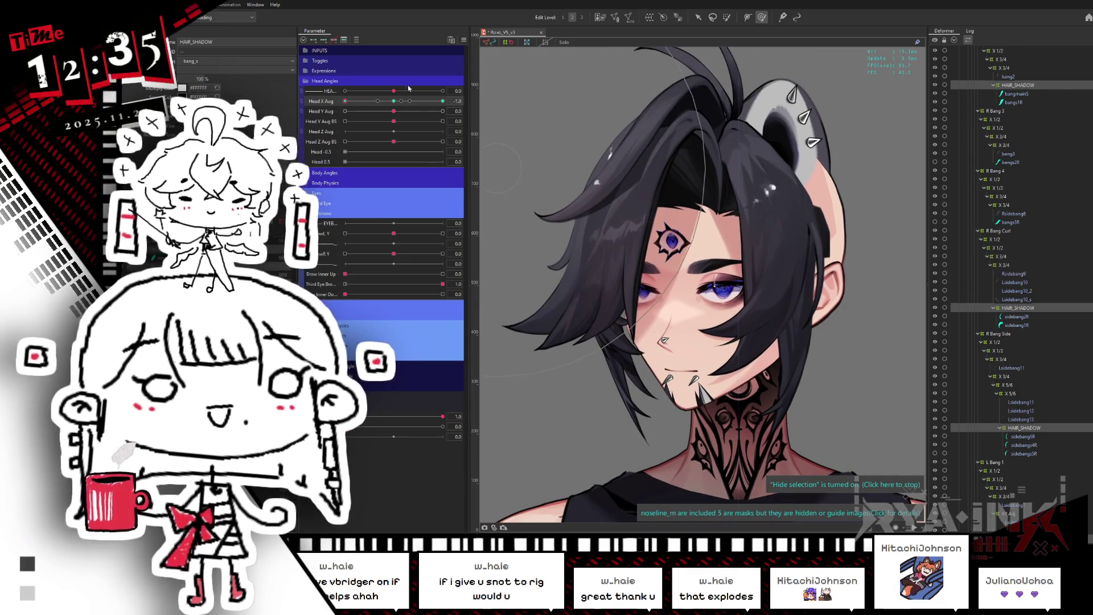
Pick bangmainS via Object at Cursor and select its HAIR_SHADOW deformer in the Deformer panel.
{"action": "right_click", "coordinate": [786, 227]}
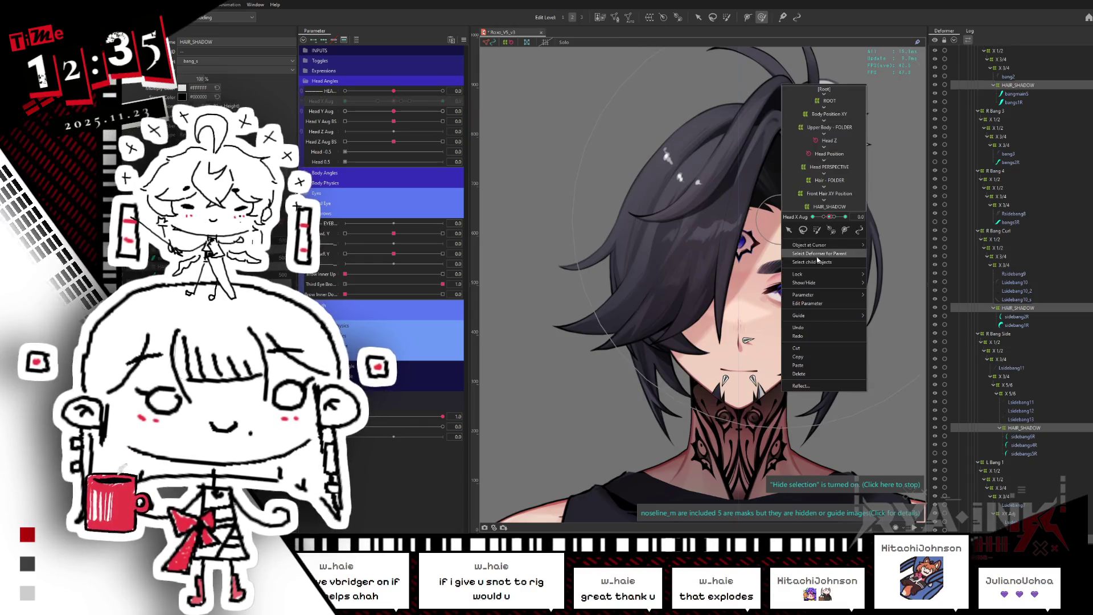
{"action": "mouse_move", "coordinate": [814, 244]}
{"action": "left_click", "coordinate": [899, 322]}
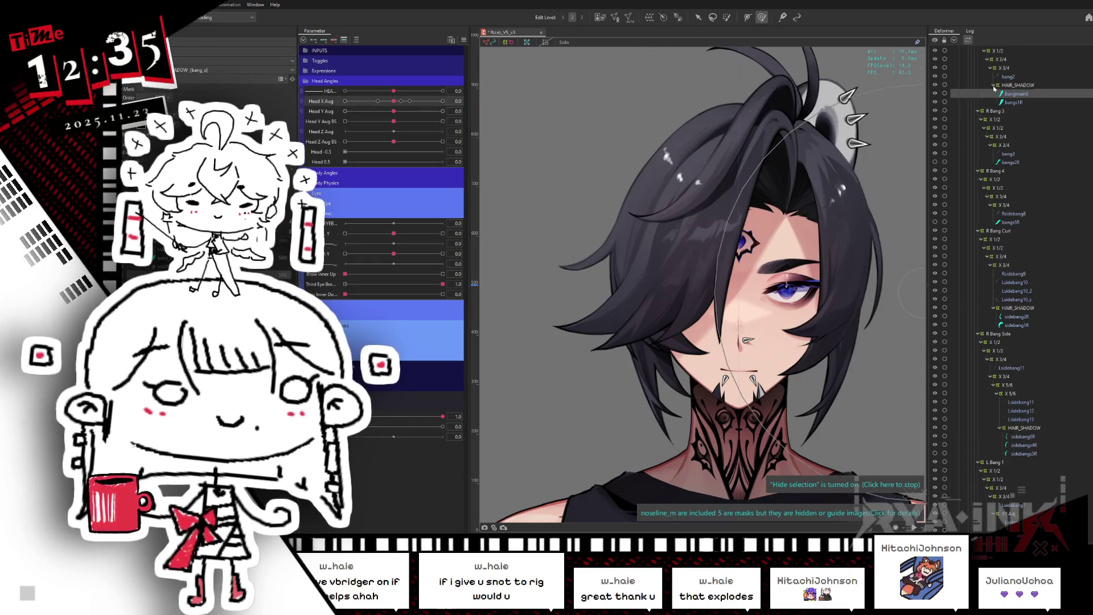
{"action": "left_click", "coordinate": [995, 85]}
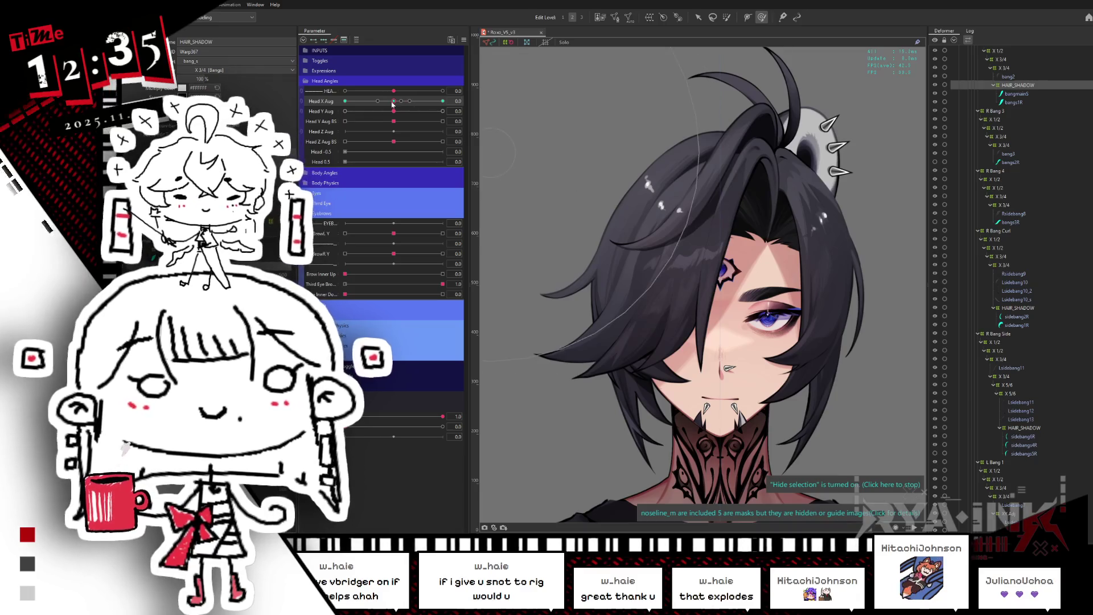
Turn Head X Aug fully to one side with selection hidden, then halfway back to check the bang.
{"action": "left_click_drag", "start_coordinate": [392, 103], "coordinate": [333, 114]}
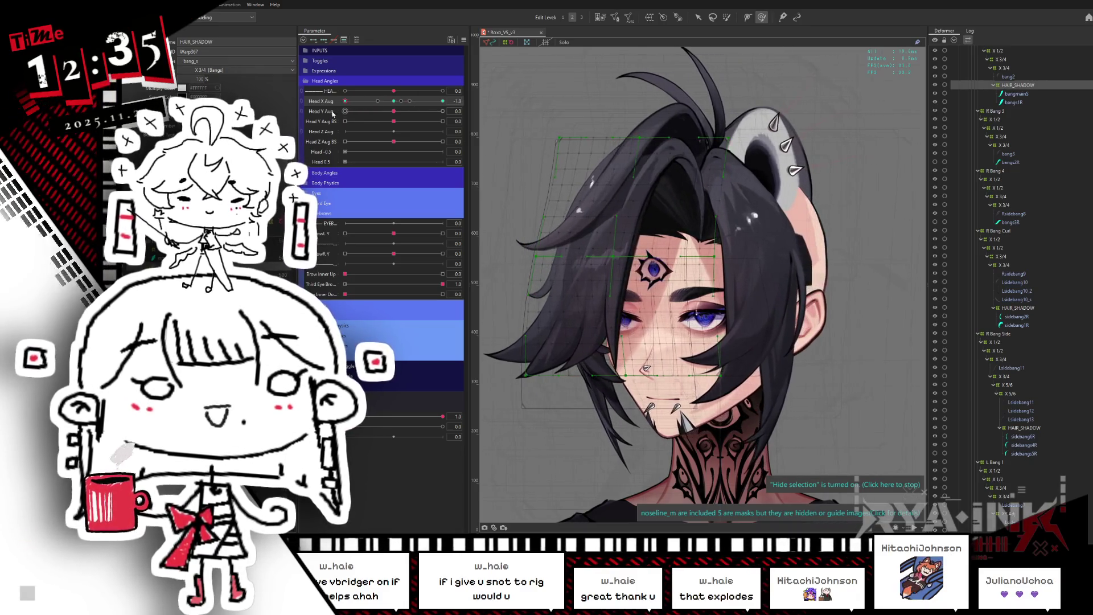
{"action": "key", "text": "ctrl+h"}
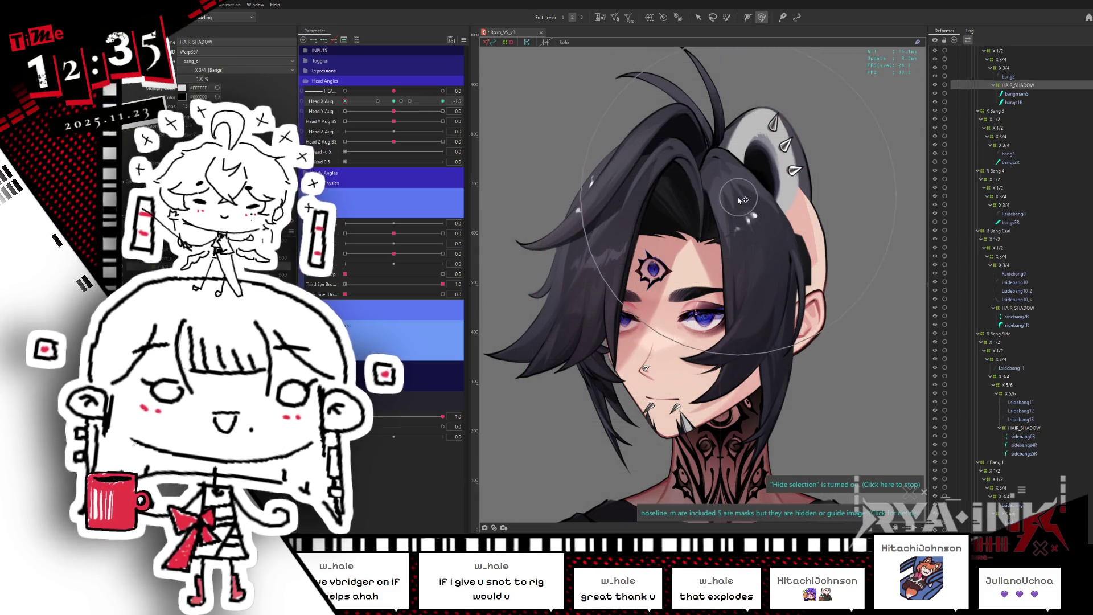
{"action": "mouse_move", "coordinate": [345, 101]}
{"action": "left_mouse_down"}
{"action": "mouse_move", "coordinate": [371, 113]}
{"action": "mouse_move", "coordinate": [340, 120]}
{"action": "mouse_move", "coordinate": [391, 107]}
{"action": "left_mouse_up"}
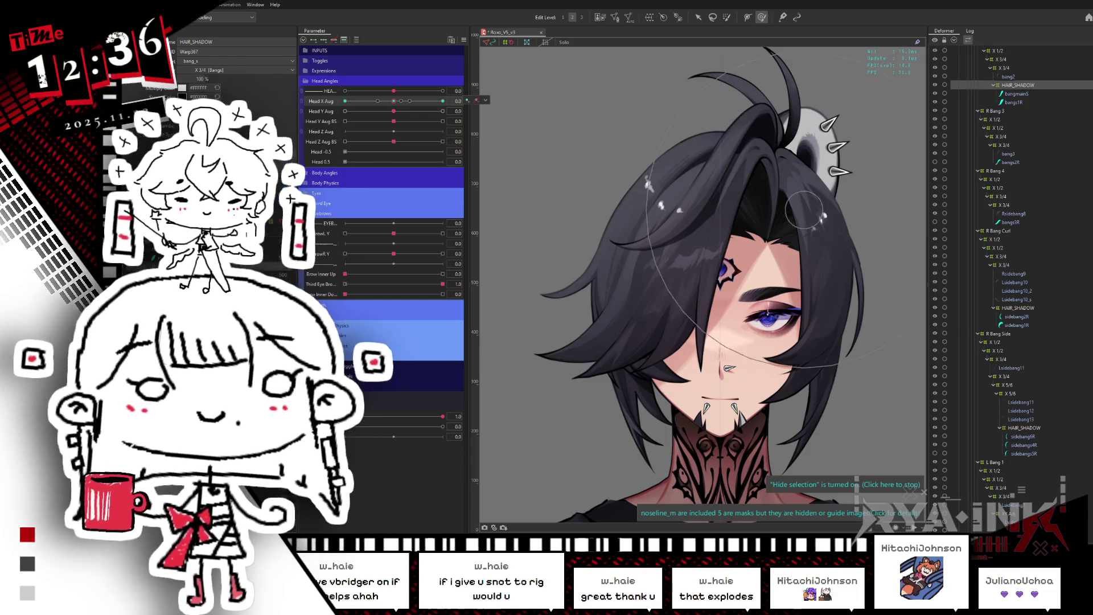
Add the third HAIR_SHADOW deformer to the selection and set Head X Aug to -1.
{"action": "scroll", "coordinate": [1022, 490], "scroll_direction": "up", "scroll_amount": 2}
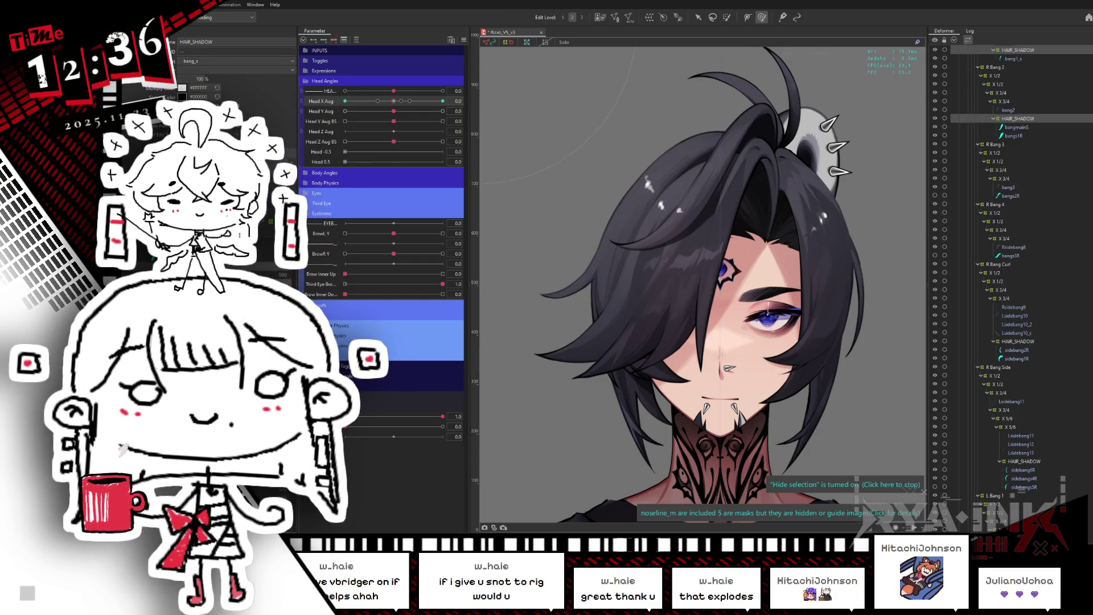
{"action": "scroll", "coordinate": [1022, 489], "scroll_direction": "down", "scroll_amount": 5}
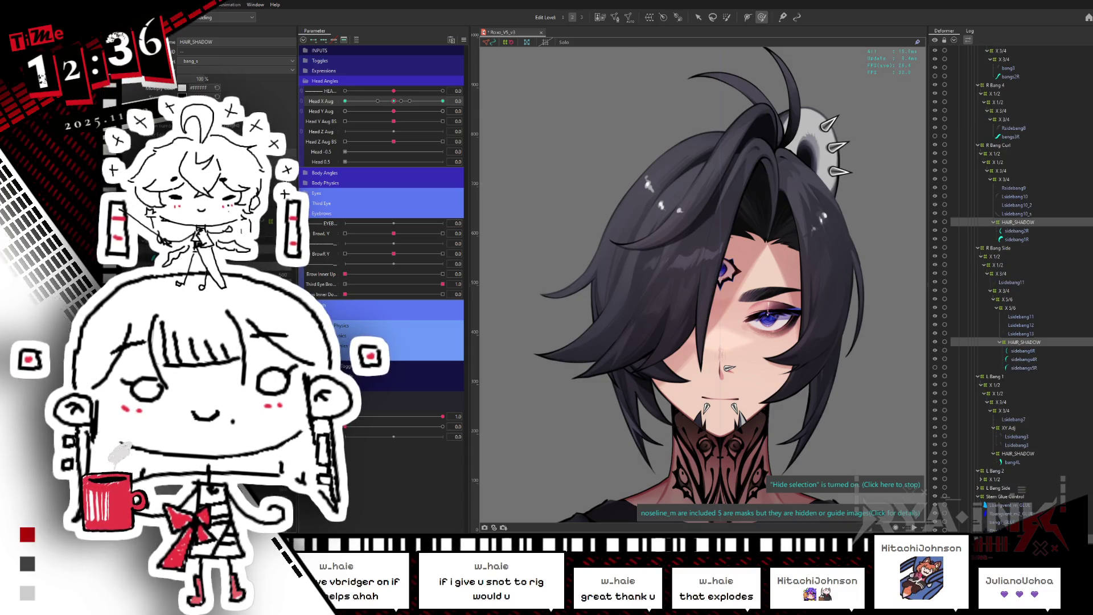
{"action": "left_click", "coordinate": [1018, 454], "text": "ctrl"}
{"action": "left_click_drag", "start_coordinate": [402, 103], "coordinate": [338, 117]}
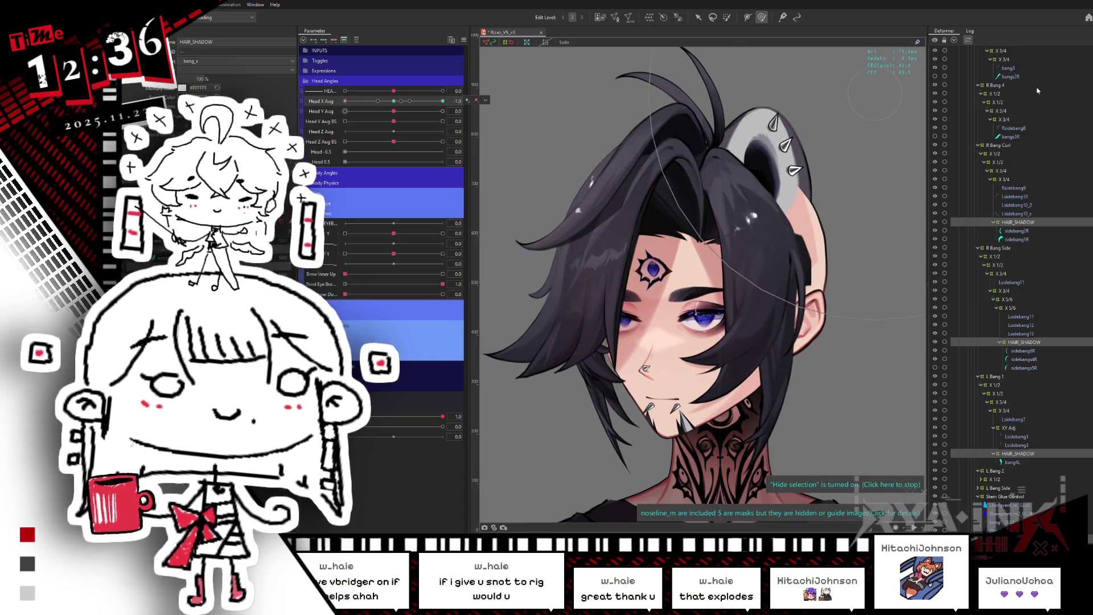
Hide the extra_s layer and reshape the forehead hair shadows with the deform brush.
{"action": "scroll", "coordinate": [1070, 48], "scroll_direction": "up", "scroll_amount": 15}
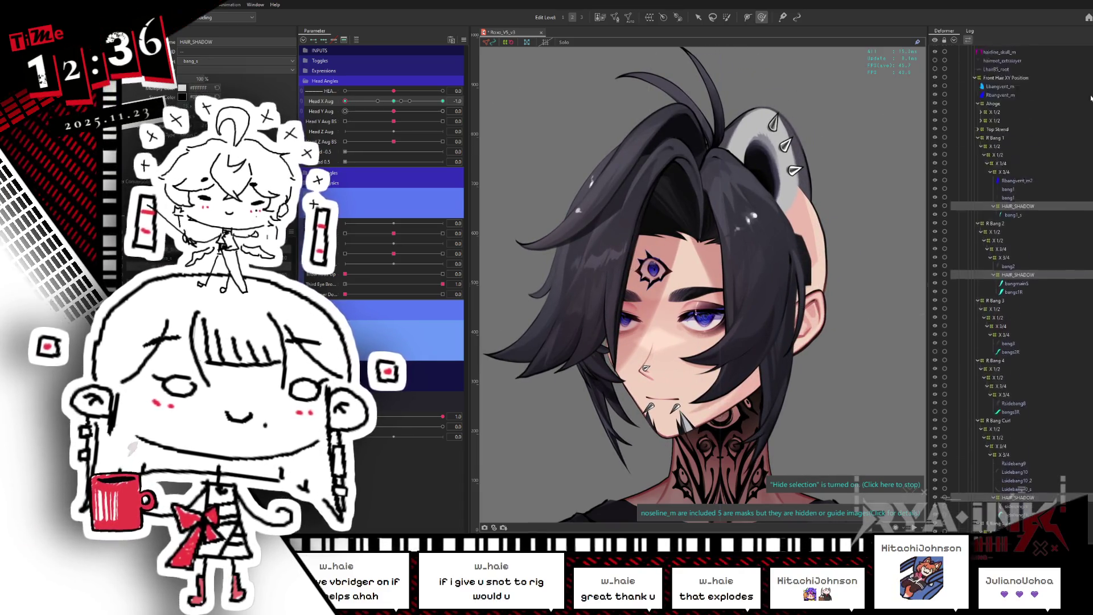
{"action": "scroll", "coordinate": [1070, 55], "scroll_direction": "down", "scroll_amount": 3}
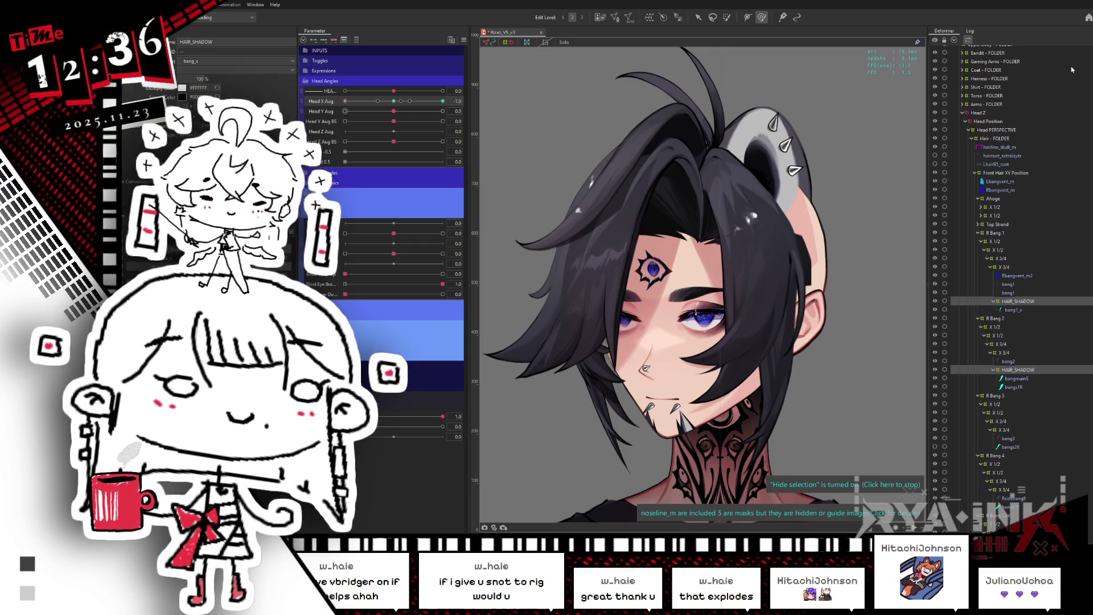
{"action": "scroll", "coordinate": [1066, 69], "scroll_direction": "down", "scroll_amount": 20}
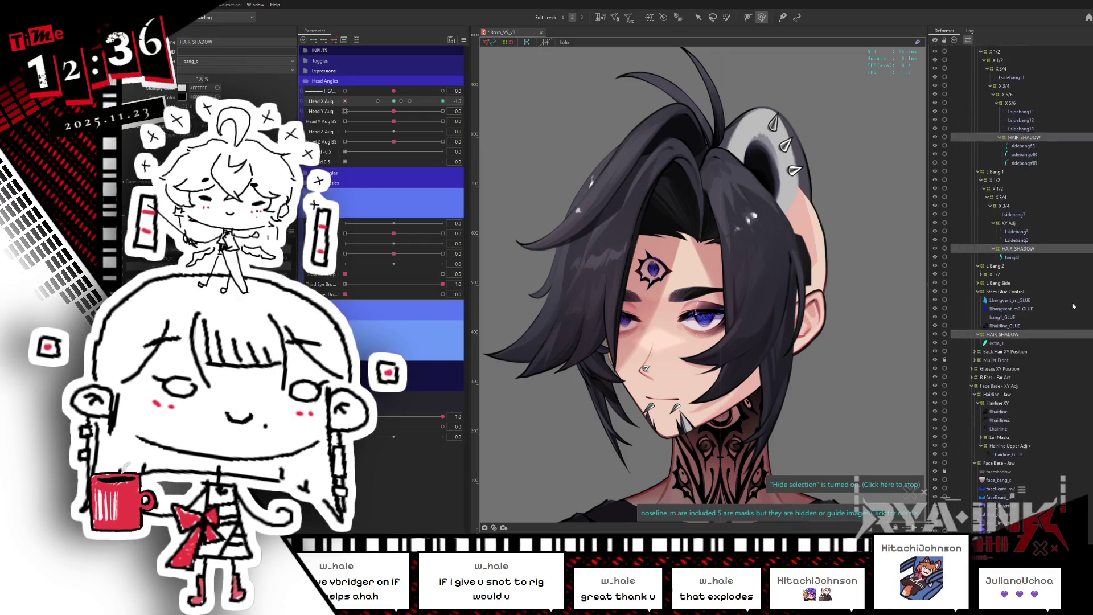
{"action": "left_click", "coordinate": [935, 340]}
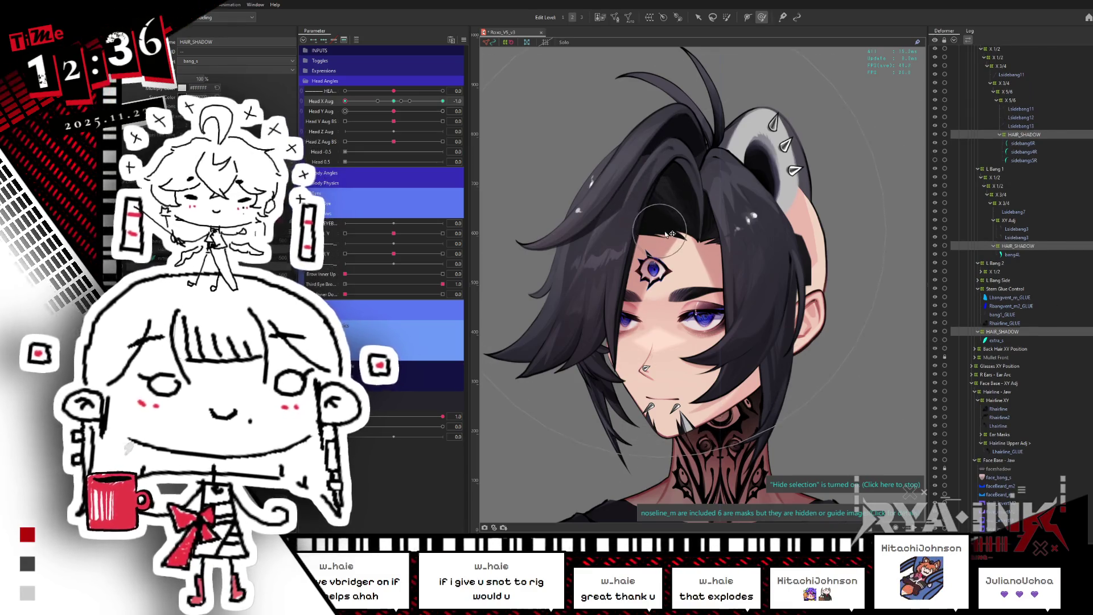
{"action": "left_click_drag", "start_coordinate": [670, 234], "coordinate": [716, 236]}
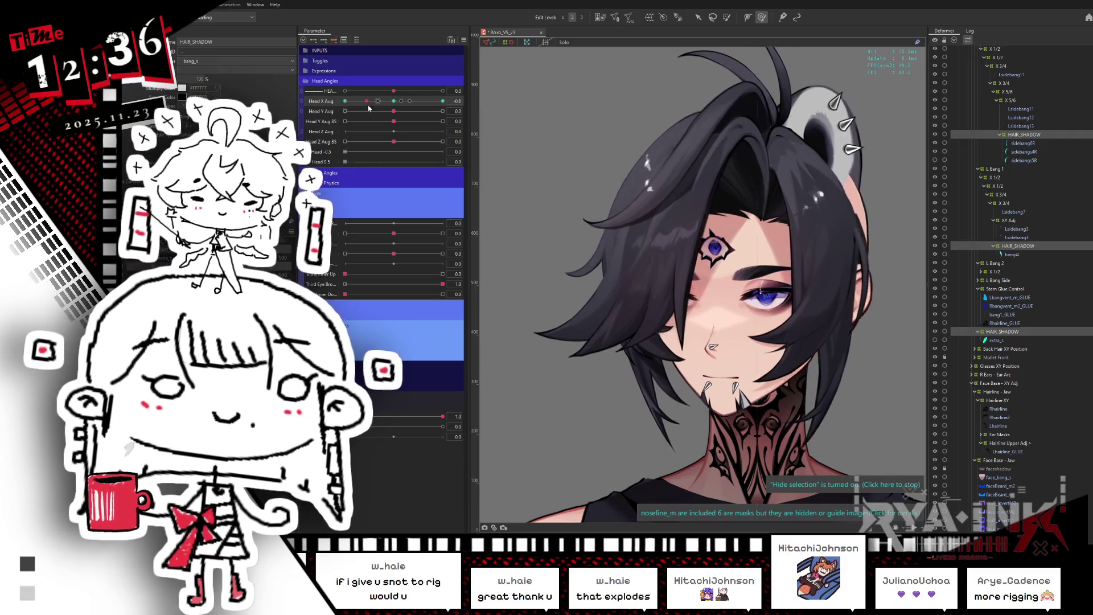
Check the single HAIR_SHADOW deformer Warp370 at the side angle, then reset Head X Aug to 0.
{"action": "left_click", "coordinate": [1014, 248]}
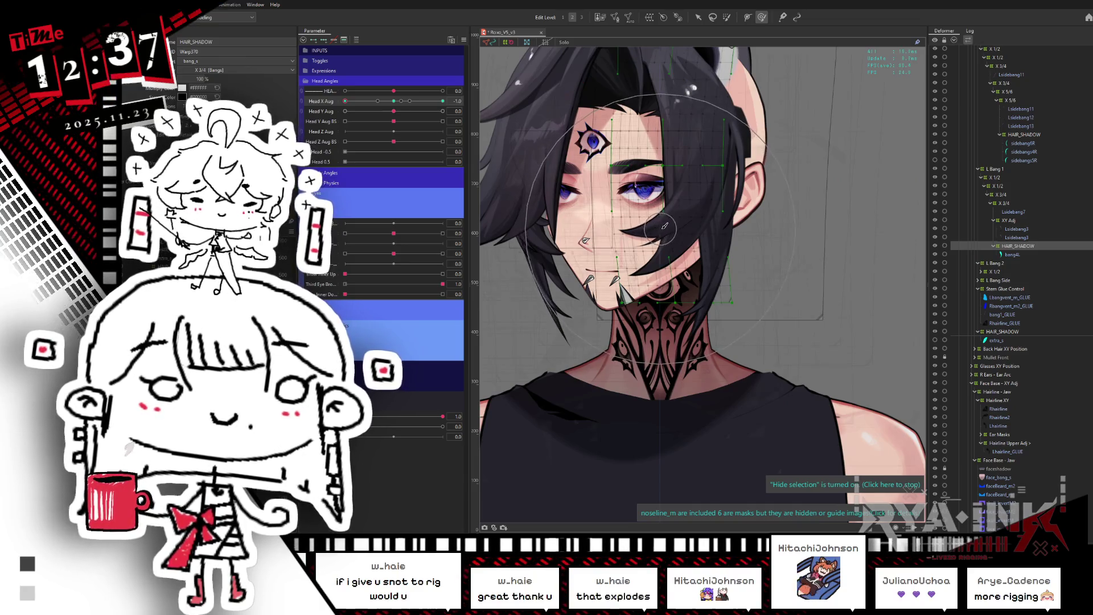
{"action": "left_click_drag", "start_coordinate": [443, 100], "coordinate": [345, 103]}
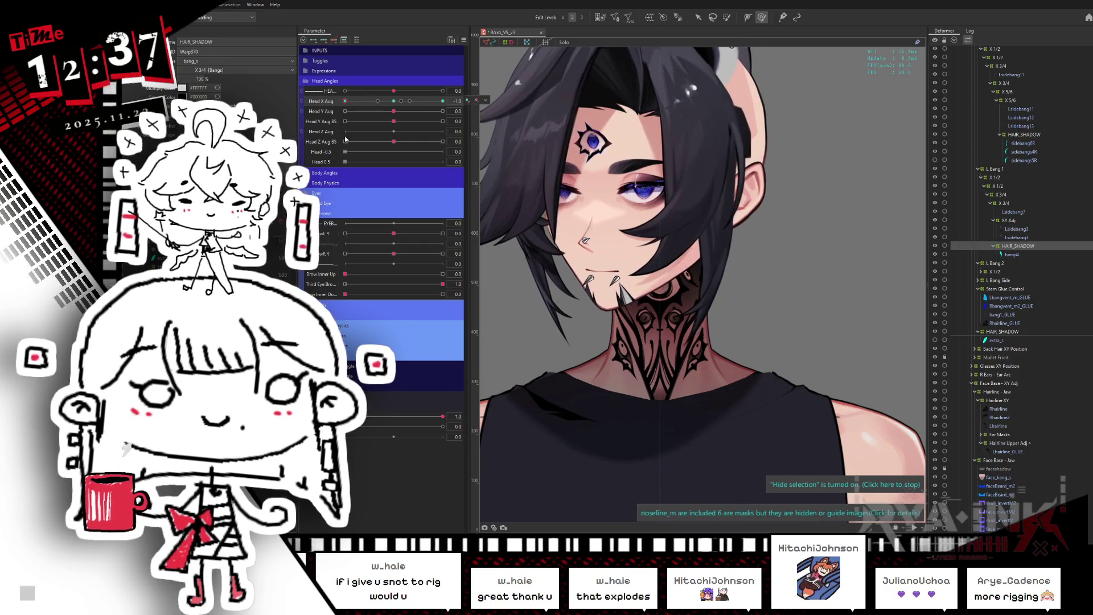
{"action": "middle_click_drag", "start_coordinate": [678, 262], "coordinate": [769, 310]}
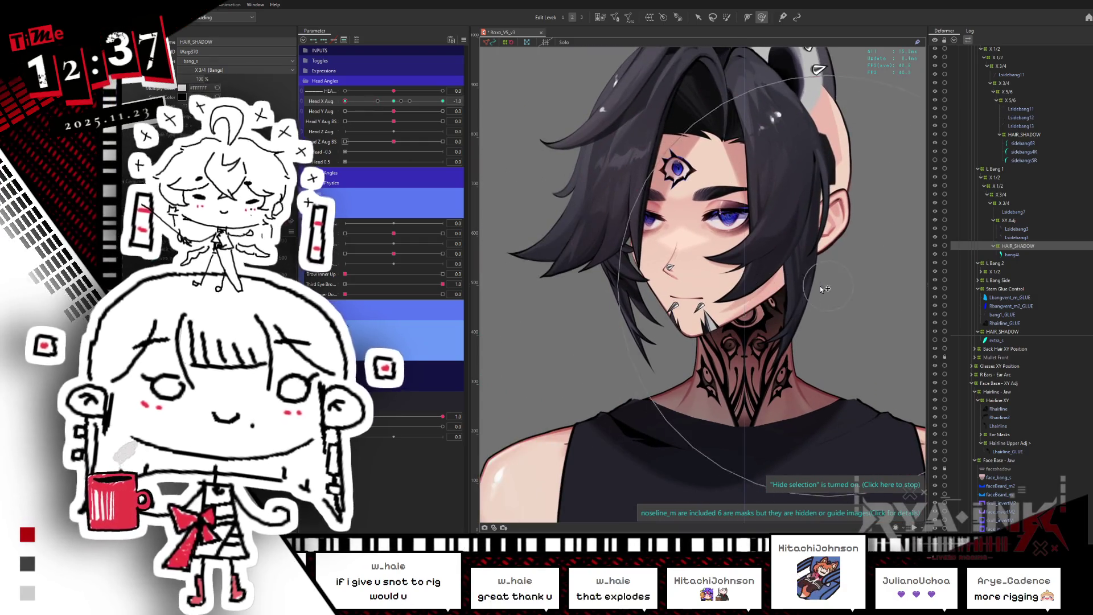
{"action": "middle_click_drag", "start_coordinate": [543, 243], "coordinate": [484, 208]}
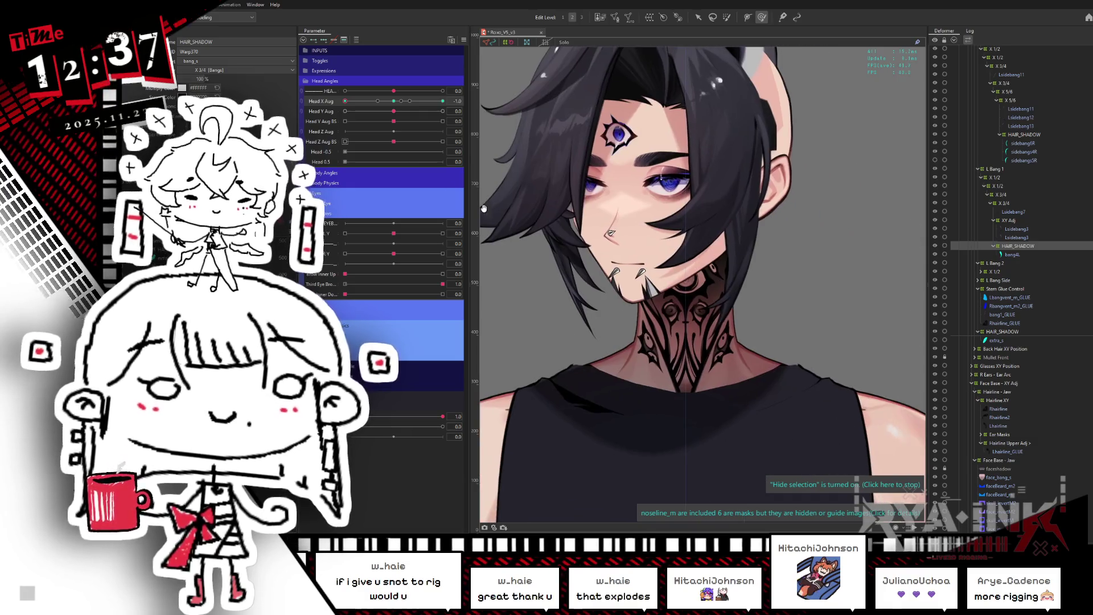
{"action": "left_click", "coordinate": [393, 102]}
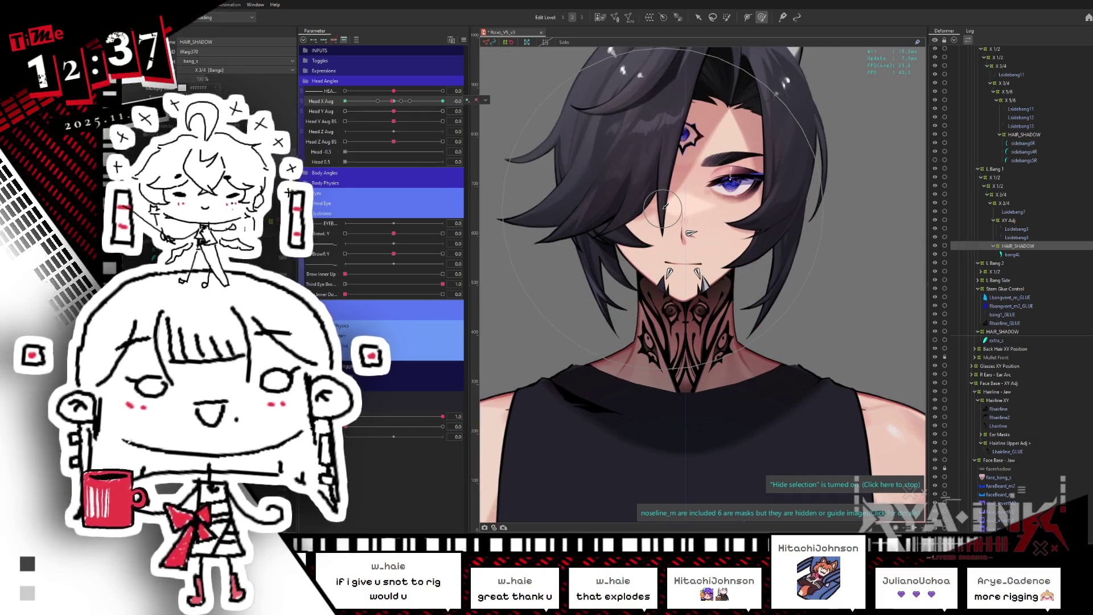
{"action": "scroll", "coordinate": [665, 206], "scroll_direction": "down", "scroll_amount": 5}
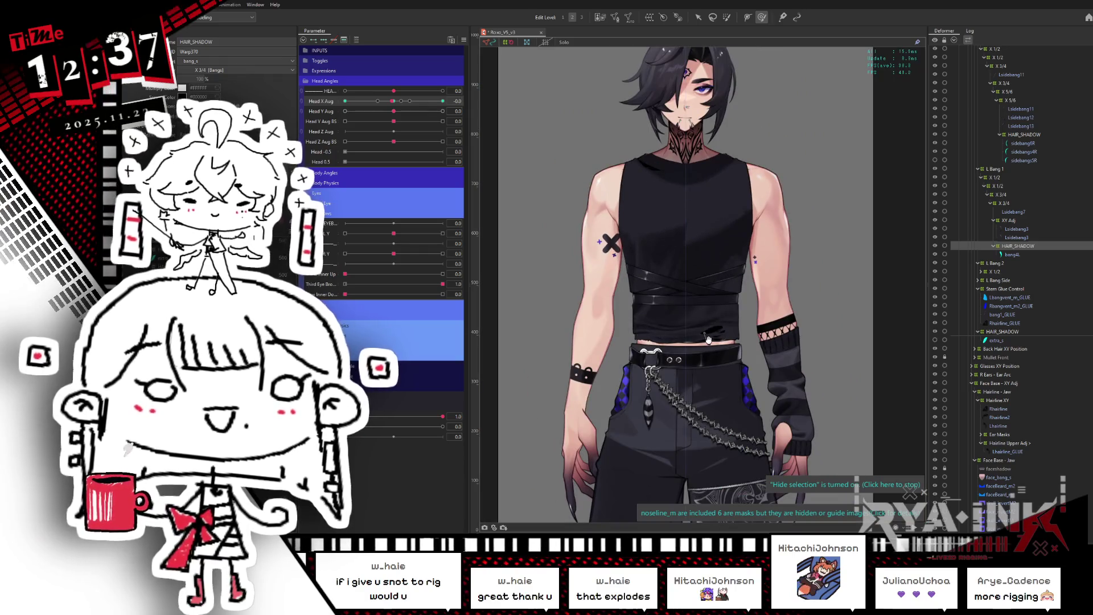
Frame the whole model on the canvas and turn the head most of the way sideways.
{"action": "middle_click_drag", "start_coordinate": [708, 339], "coordinate": [621, 231]}
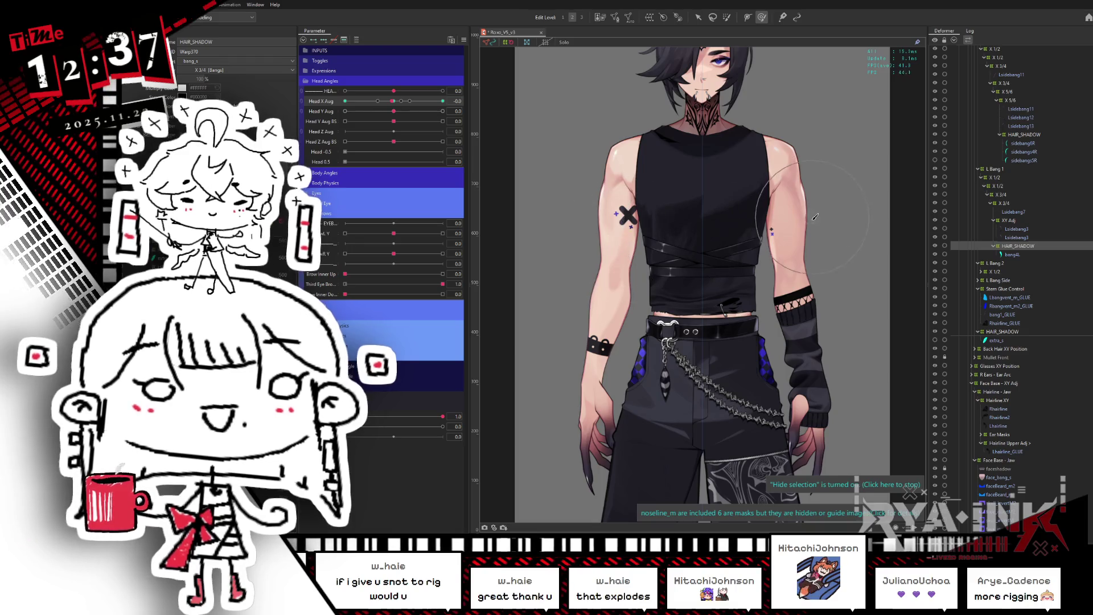
{"action": "middle_click_drag", "start_coordinate": [705, 157], "coordinate": [719, 213]}
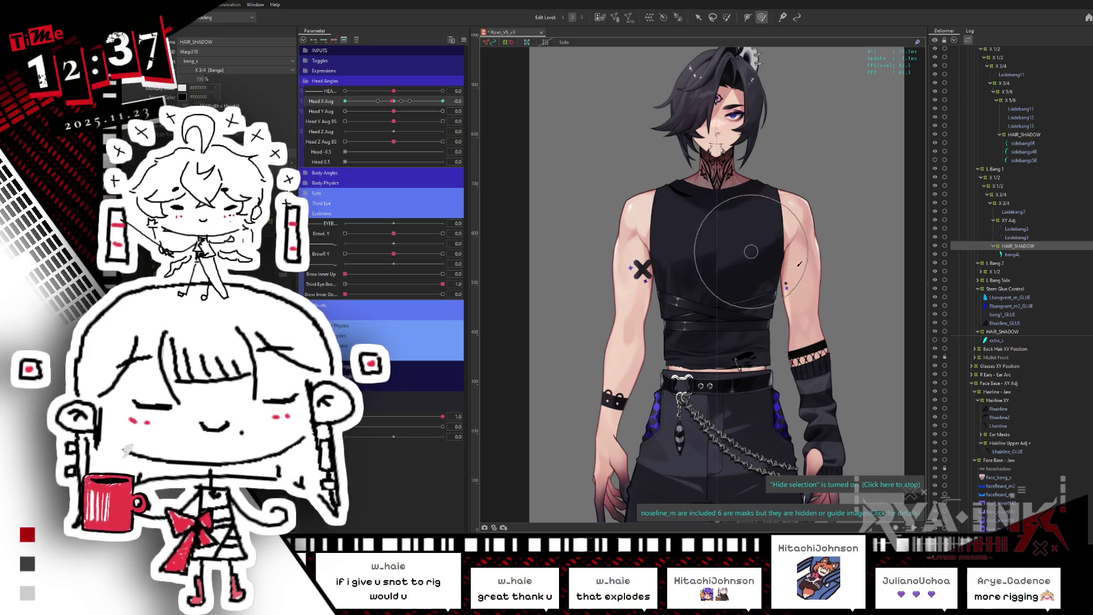
{"action": "mouse_move", "coordinate": [748, 308]}
{"action": "middle_mouse_down"}
{"action": "mouse_move", "coordinate": [737, 152]}
{"action": "mouse_move", "coordinate": [769, 313]}
{"action": "middle_mouse_up"}
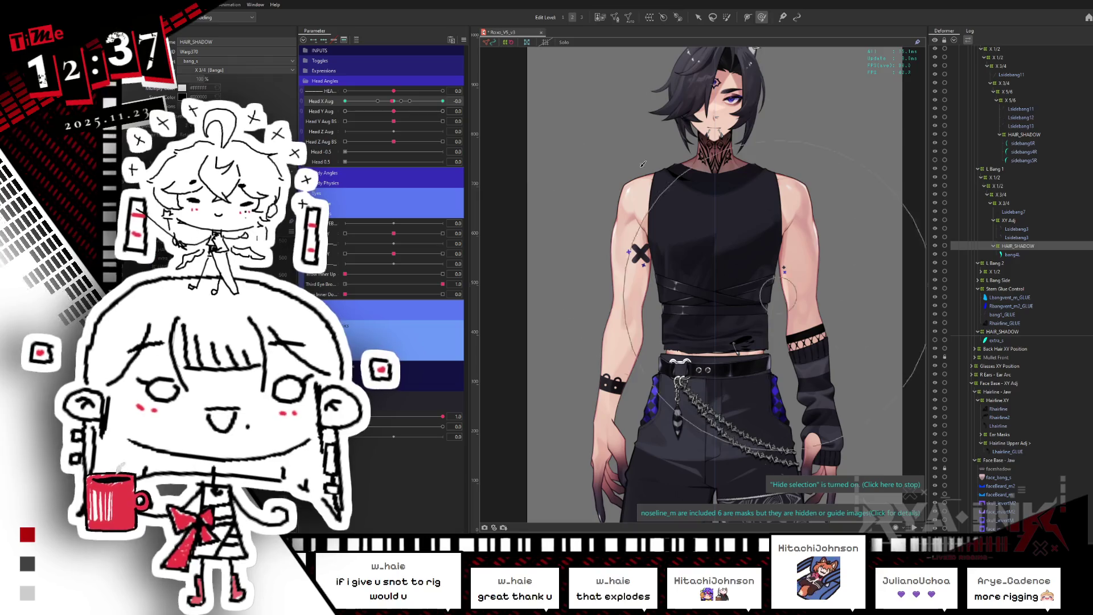
{"action": "scroll", "coordinate": [680, 112], "scroll_direction": "up", "scroll_amount": 2}
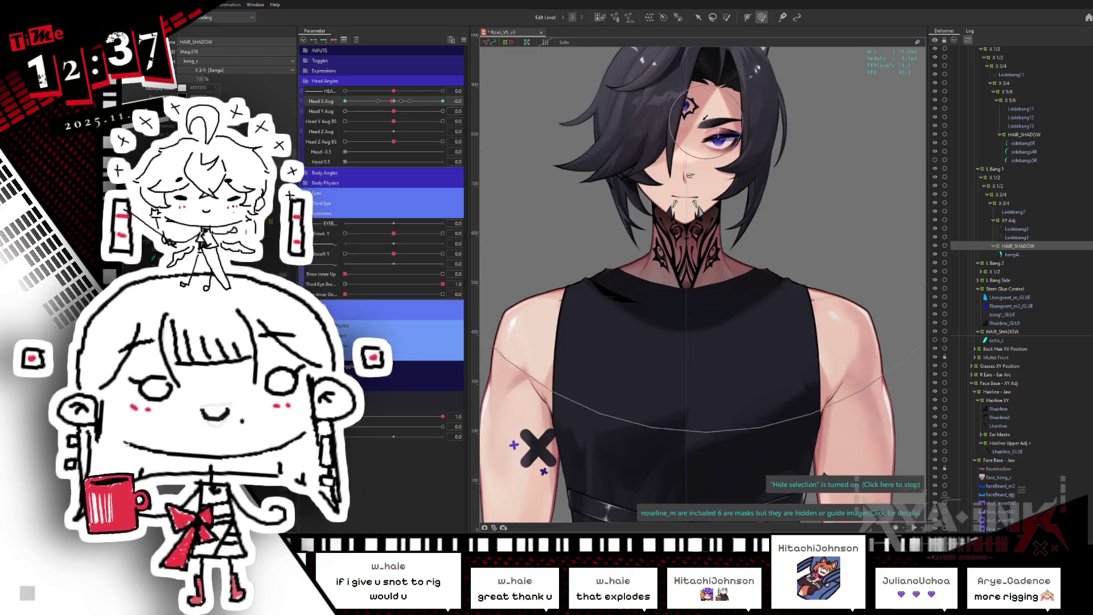
{"action": "scroll", "coordinate": [706, 188], "scroll_direction": "up", "scroll_amount": 4}
{"action": "scroll", "coordinate": [709, 194], "scroll_direction": "up", "scroll_amount": 2}
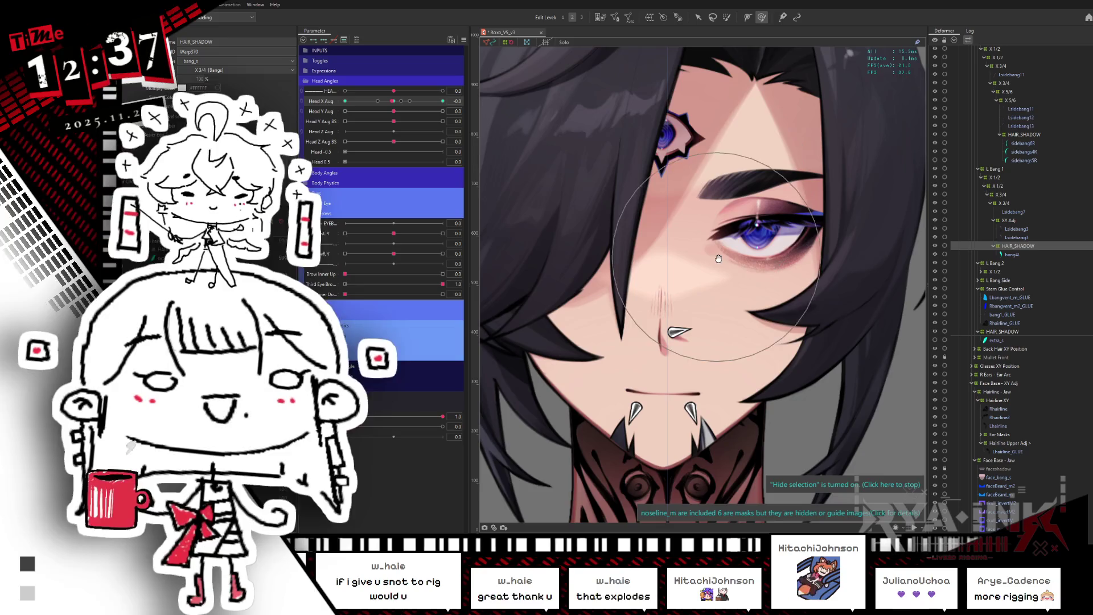
{"action": "scroll", "coordinate": [740, 202], "scroll_direction": "up", "scroll_amount": 3}
{"action": "left_click_drag", "start_coordinate": [392, 101], "coordinate": [328, 112]}
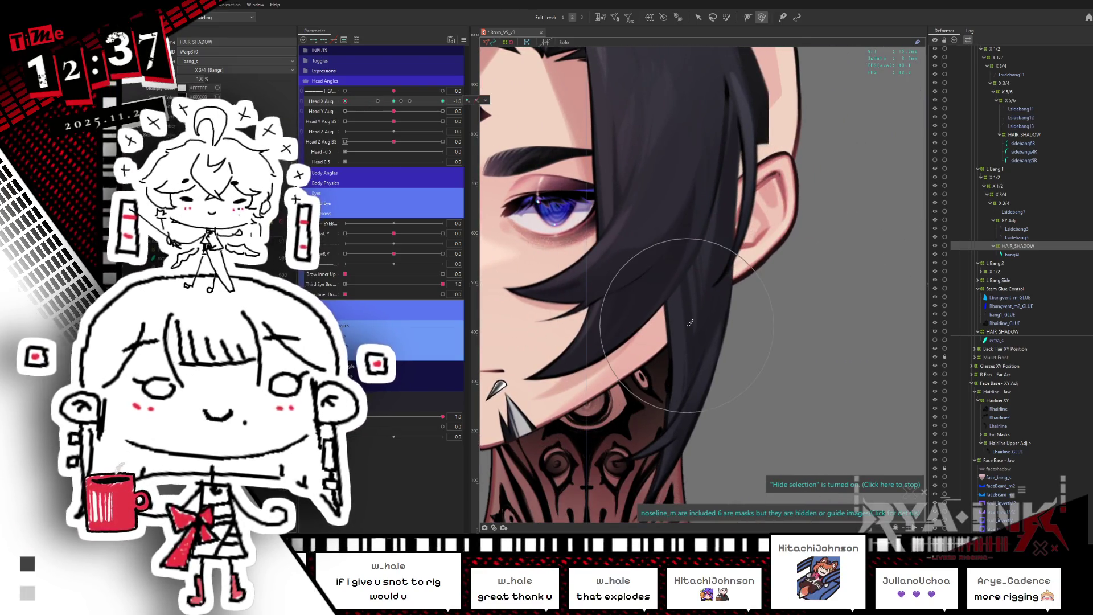
{"action": "scroll", "coordinate": [688, 301], "scroll_direction": "down", "scroll_amount": 3}
{"action": "left_click_drag", "start_coordinate": [740, 219], "coordinate": [744, 274]}
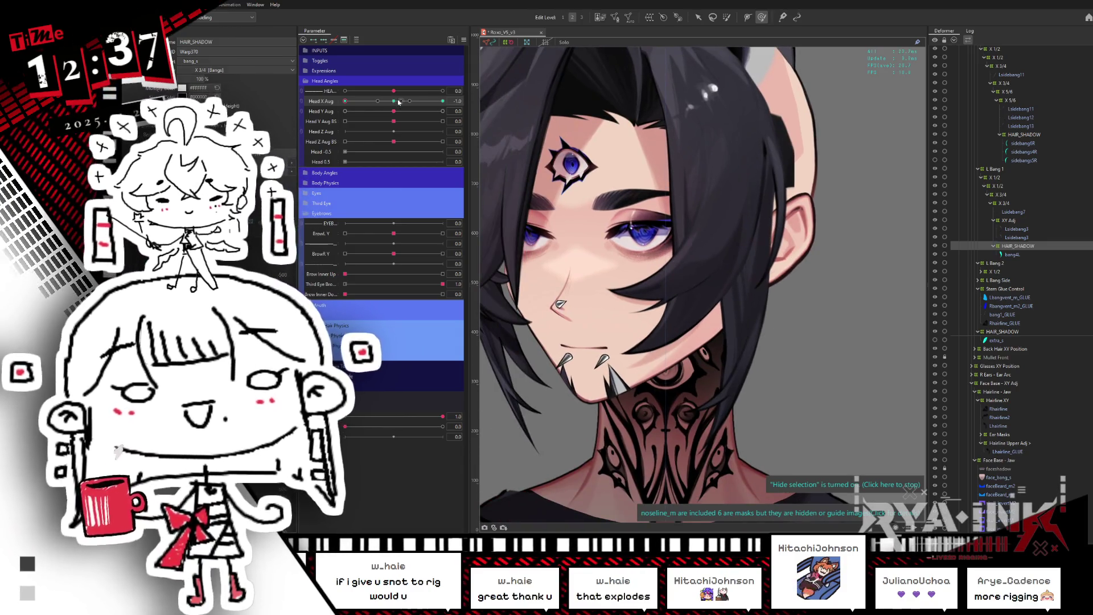
Swing Head X Aug repeatedly between near-front and full side to test the bangs.
{"action": "left_click_drag", "start_coordinate": [394, 101], "coordinate": [344, 101]}
{"action": "left_click_drag", "start_coordinate": [751, 466], "coordinate": [725, 354]}
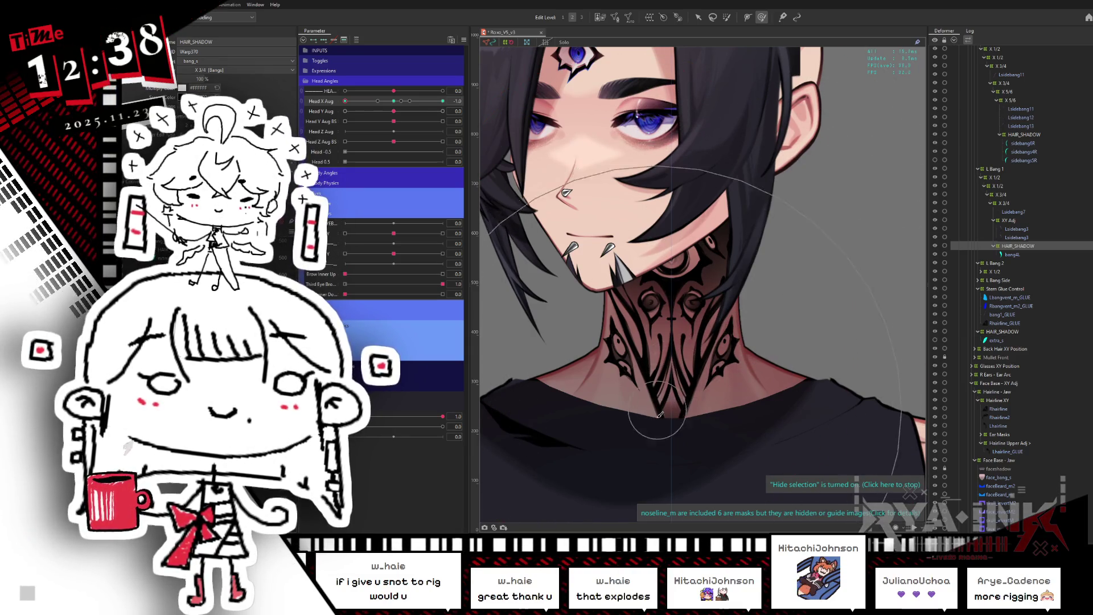
{"action": "left_click", "coordinate": [388, 101]}
{"action": "left_click_drag", "start_coordinate": [386, 101], "coordinate": [345, 101]}
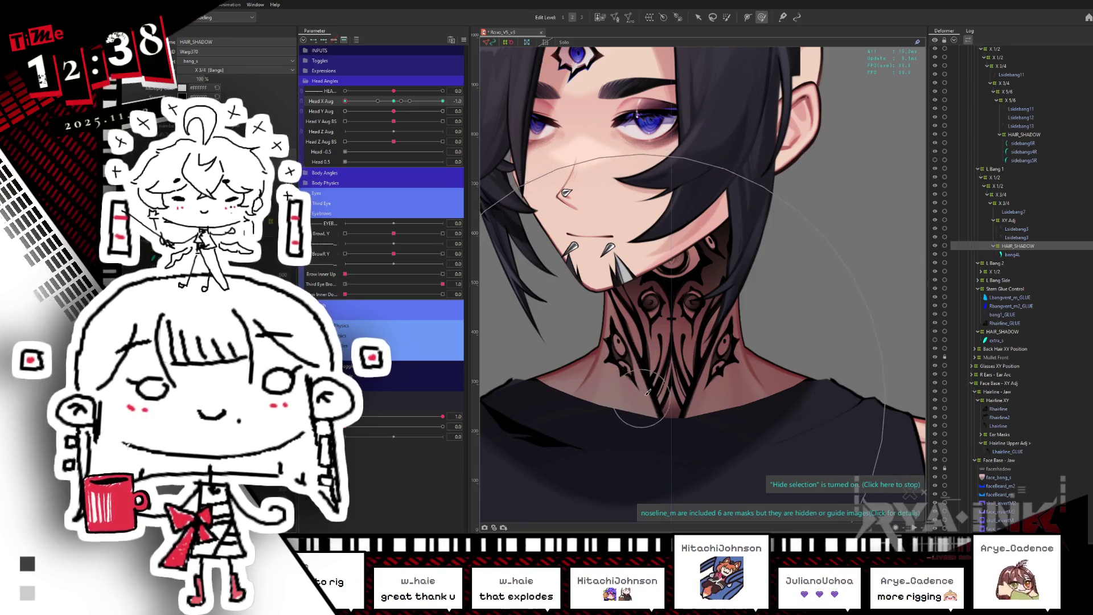
{"action": "left_click", "coordinate": [394, 101]}
{"action": "left_click", "coordinate": [349, 101]}
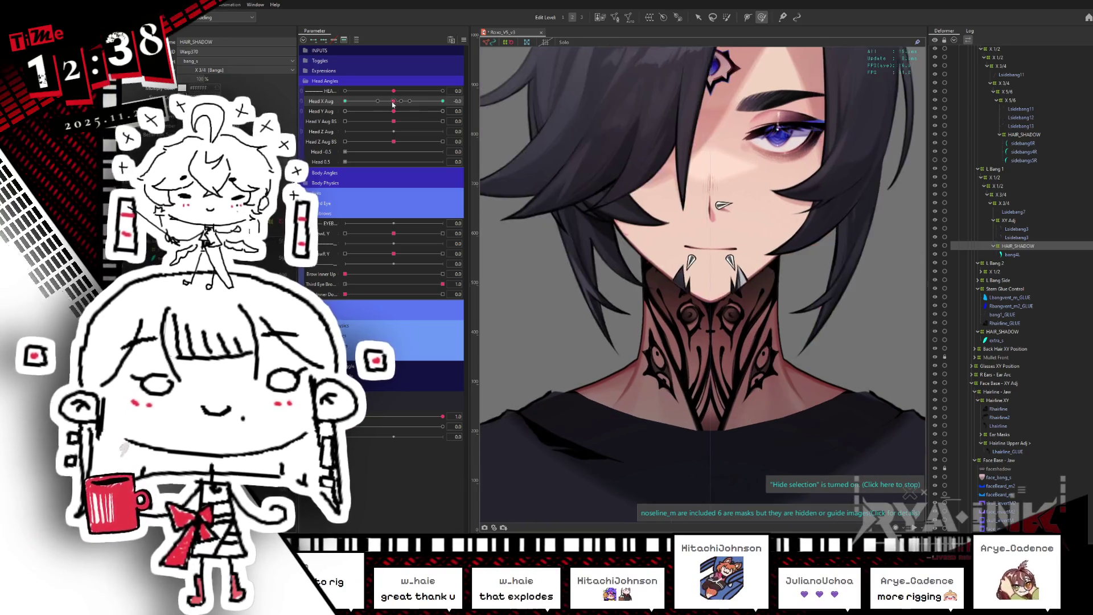
{"action": "mouse_move", "coordinate": [352, 120]}
{"action": "left_mouse_down"}
{"action": "mouse_move", "coordinate": [378, 117]}
{"action": "mouse_move", "coordinate": [345, 109]}
{"action": "left_mouse_up"}
{"action": "left_click", "coordinate": [359, 117]}
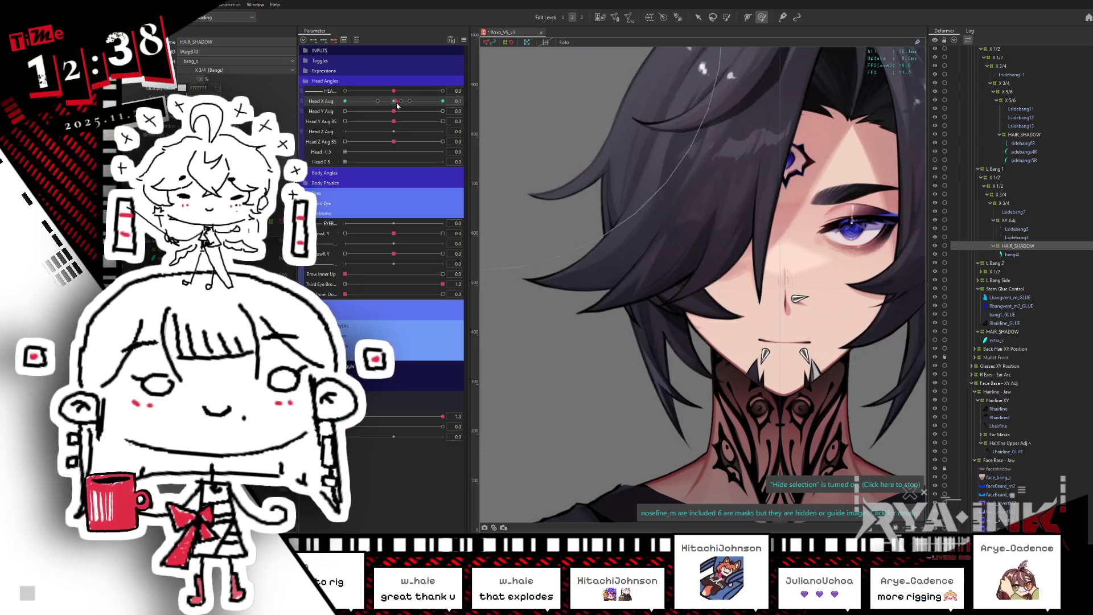
{"action": "left_click_drag", "start_coordinate": [359, 117], "coordinate": [344, 116]}
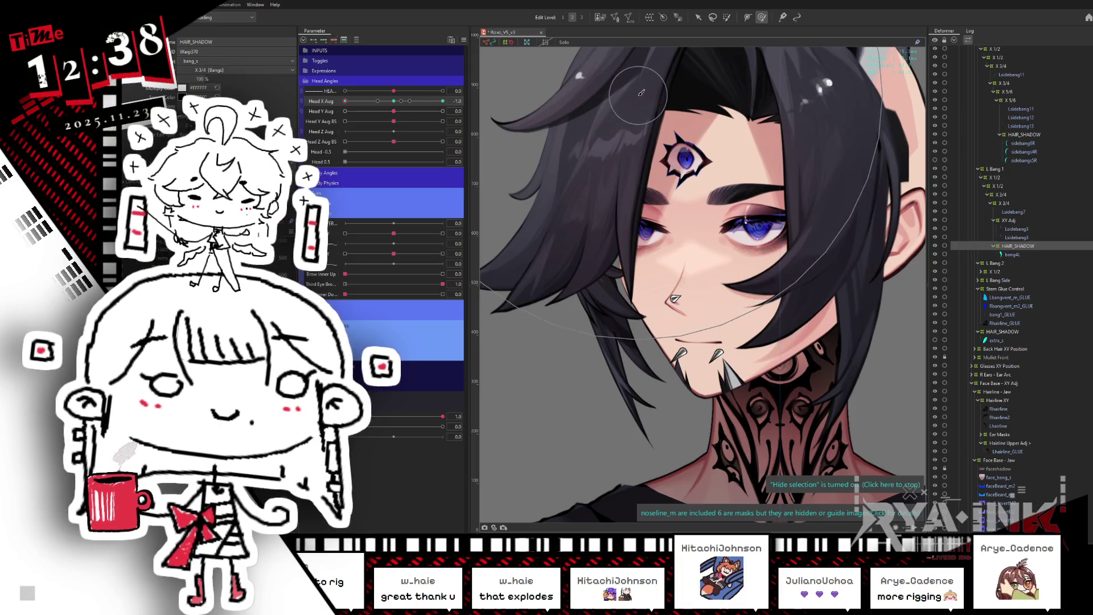
{"action": "left_click", "coordinate": [371, 112]}
{"action": "left_click_drag", "start_coordinate": [371, 112], "coordinate": [344, 112]}
Select the HAIR_SHADOW warp deformer under R Bang 2 in the Deformer palette.
{"action": "scroll", "coordinate": [1035, 139], "scroll_direction": "up", "scroll_amount": 10}
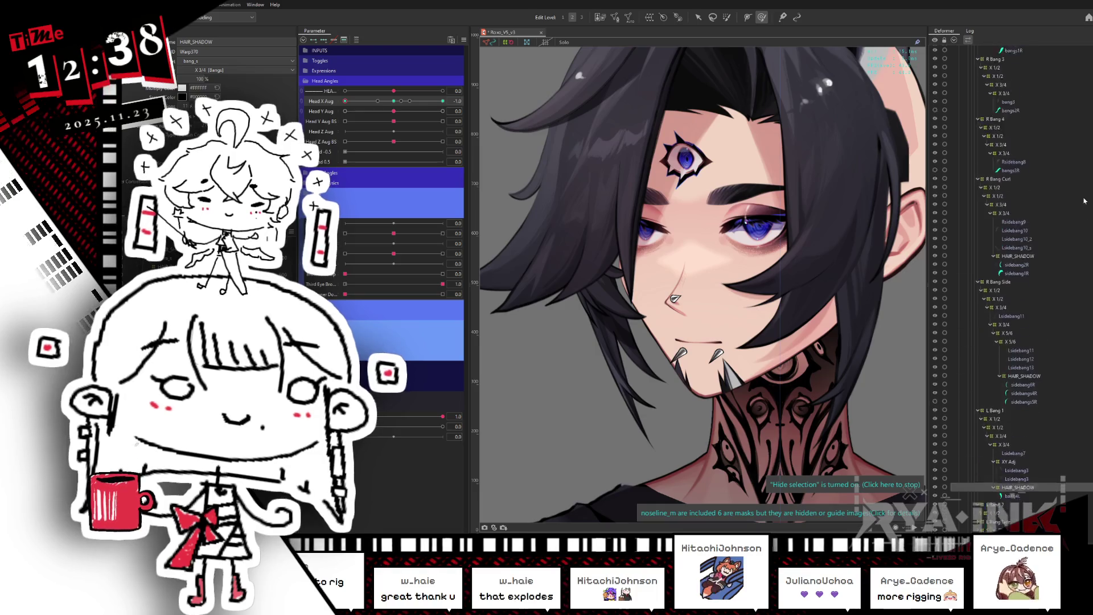
{"action": "left_click", "coordinate": [1010, 154]}
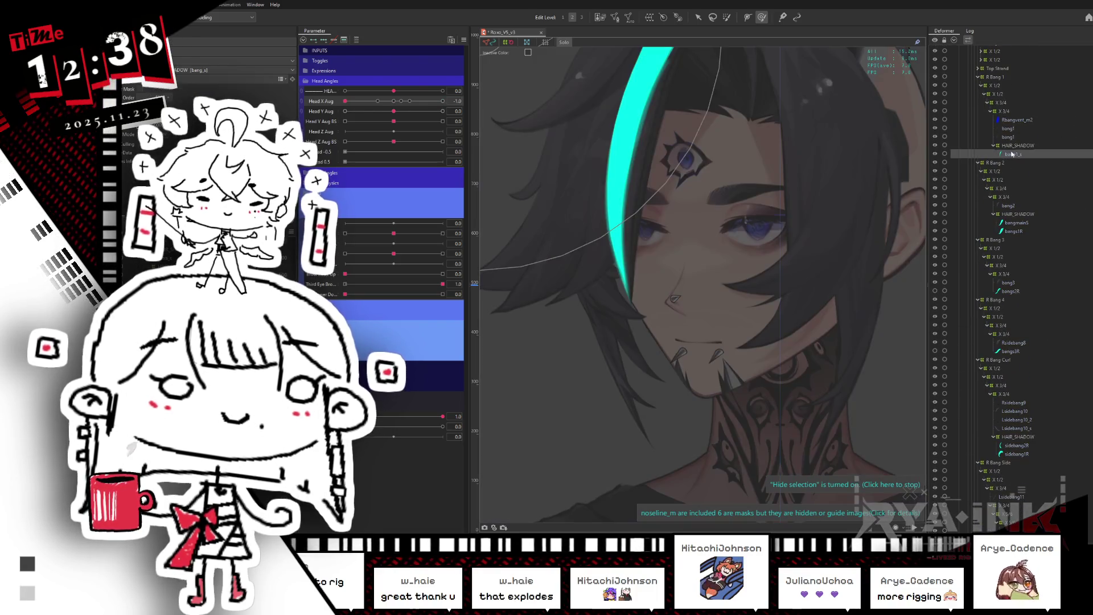
{"action": "left_click", "coordinate": [1017, 225]}
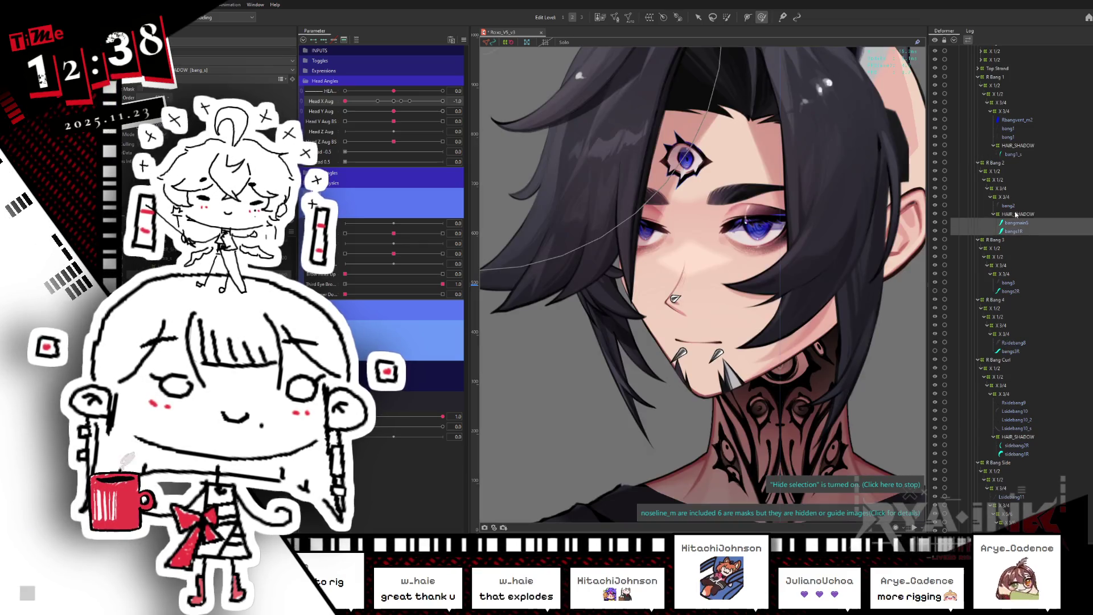
{"action": "left_click", "coordinate": [1002, 214]}
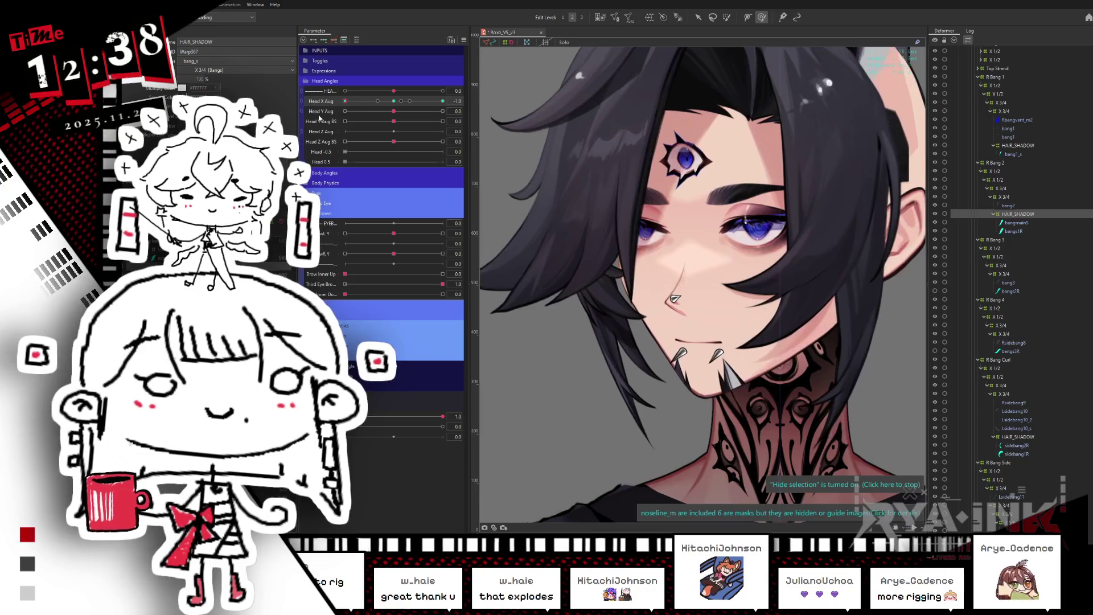
{"action": "scroll", "coordinate": [750, 232], "scroll_direction": "down", "scroll_amount": 5}
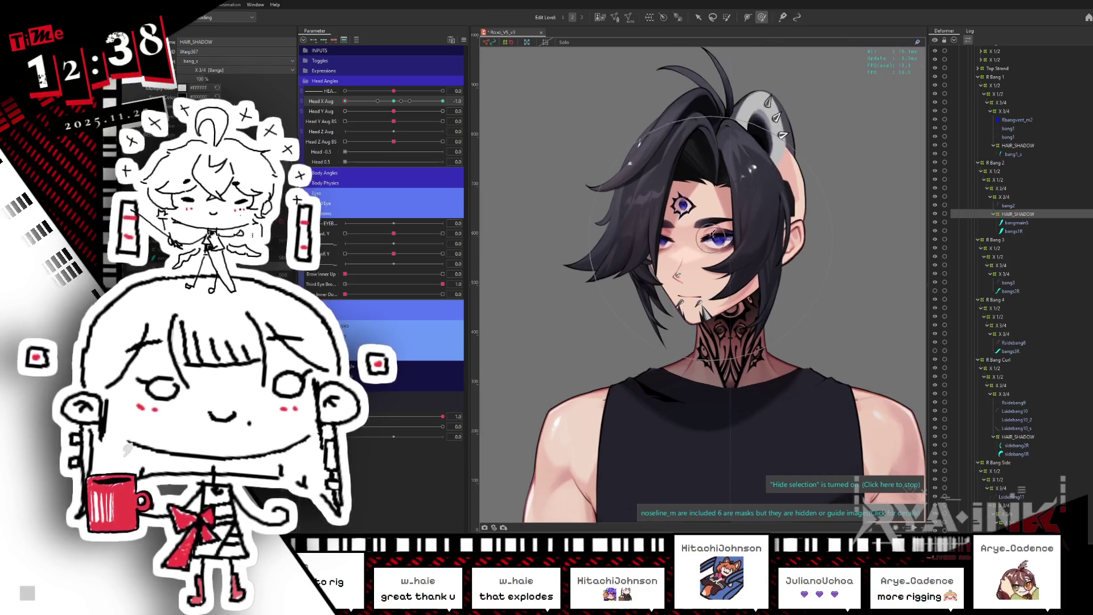
Turn the head left, stepping Head X Aug to -0.8 and then -1.0.
{"action": "scroll", "coordinate": [711, 226], "scroll_direction": "up", "scroll_amount": 2}
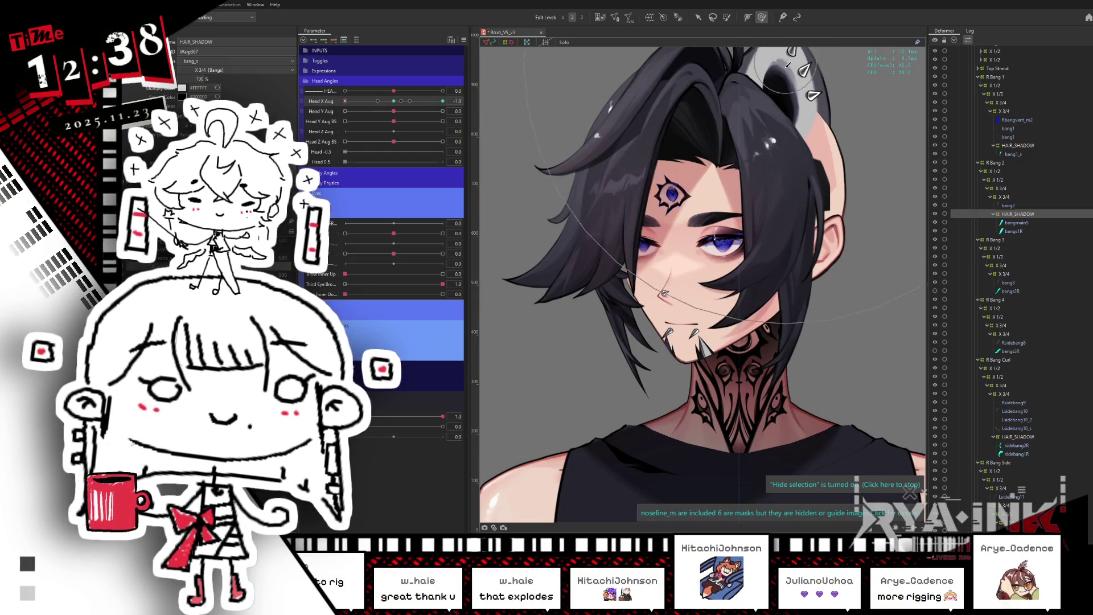
{"action": "left_click_drag", "start_coordinate": [789, 65], "coordinate": [716, 70]}
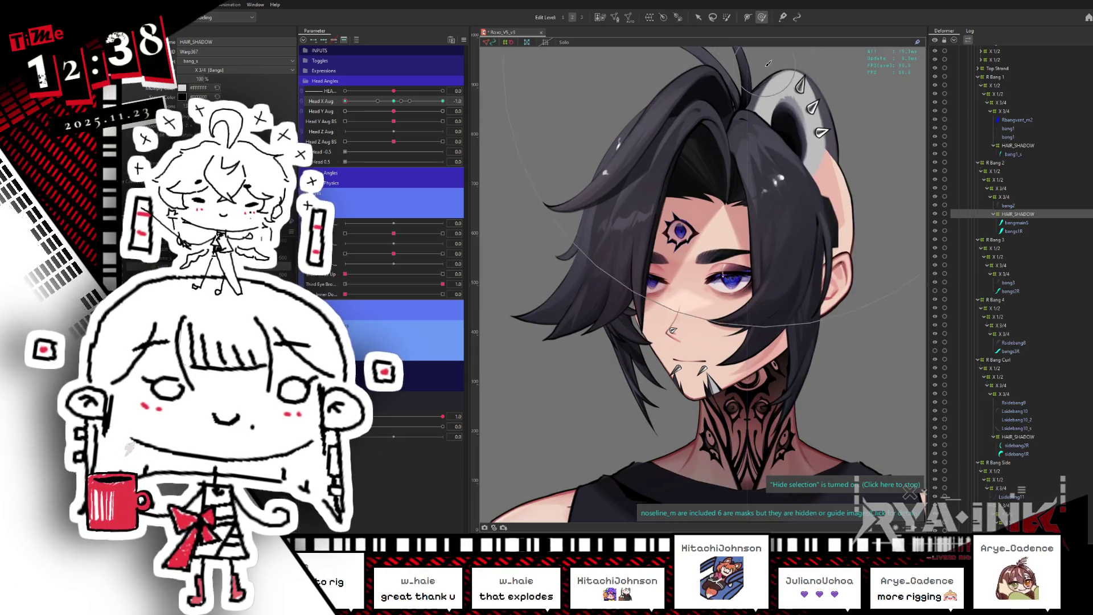
{"action": "left_click", "coordinate": [355, 101]}
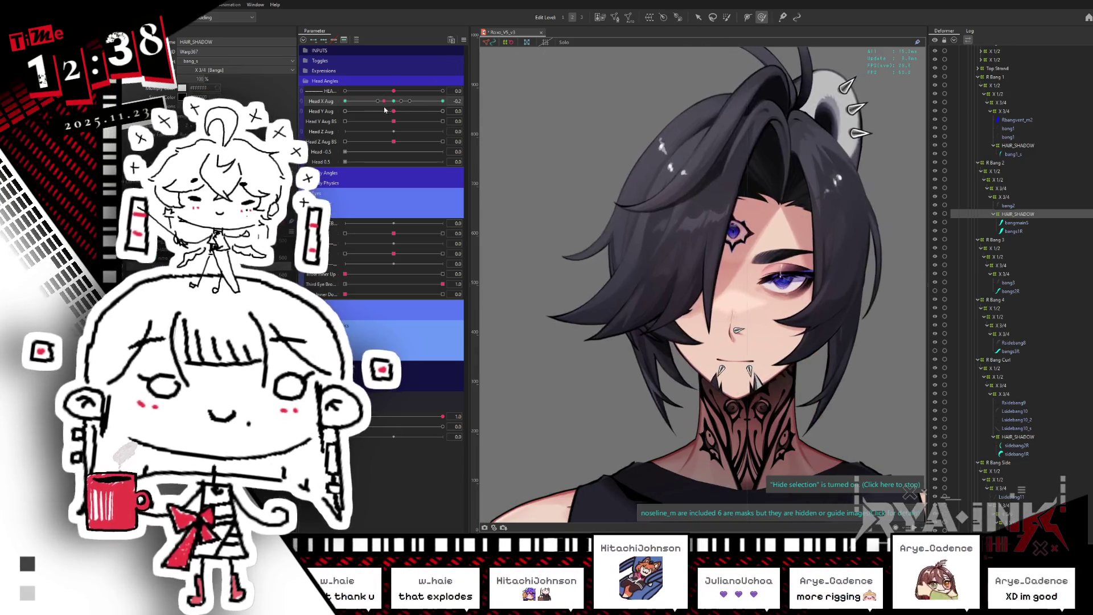
{"action": "left_click_drag", "start_coordinate": [357, 116], "coordinate": [340, 118]}
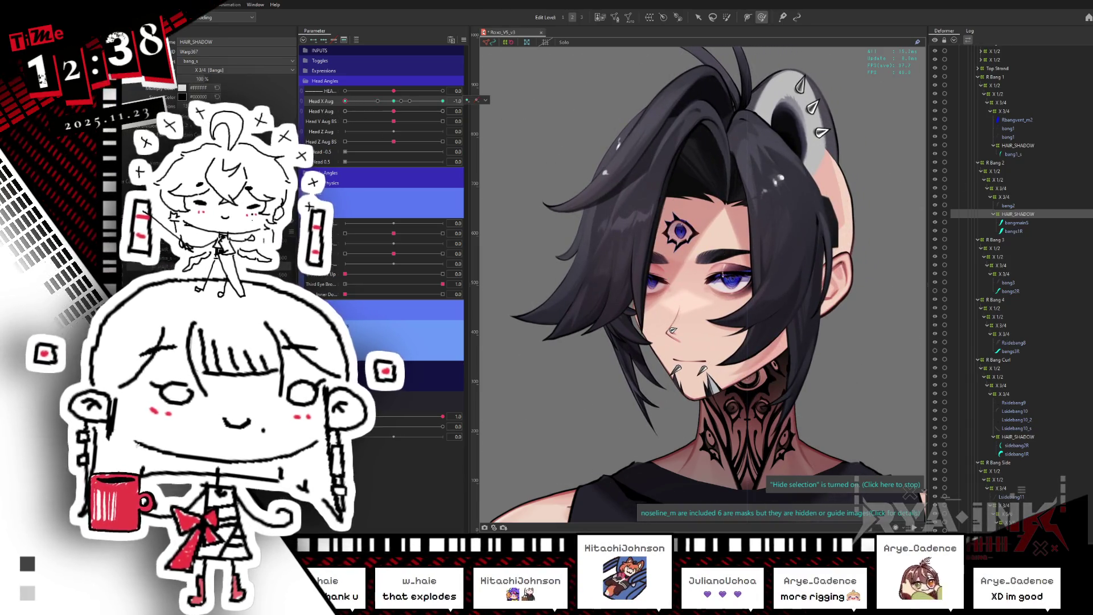
{"action": "scroll", "coordinate": [1043, 341], "scroll_direction": "down", "scroll_amount": 15}
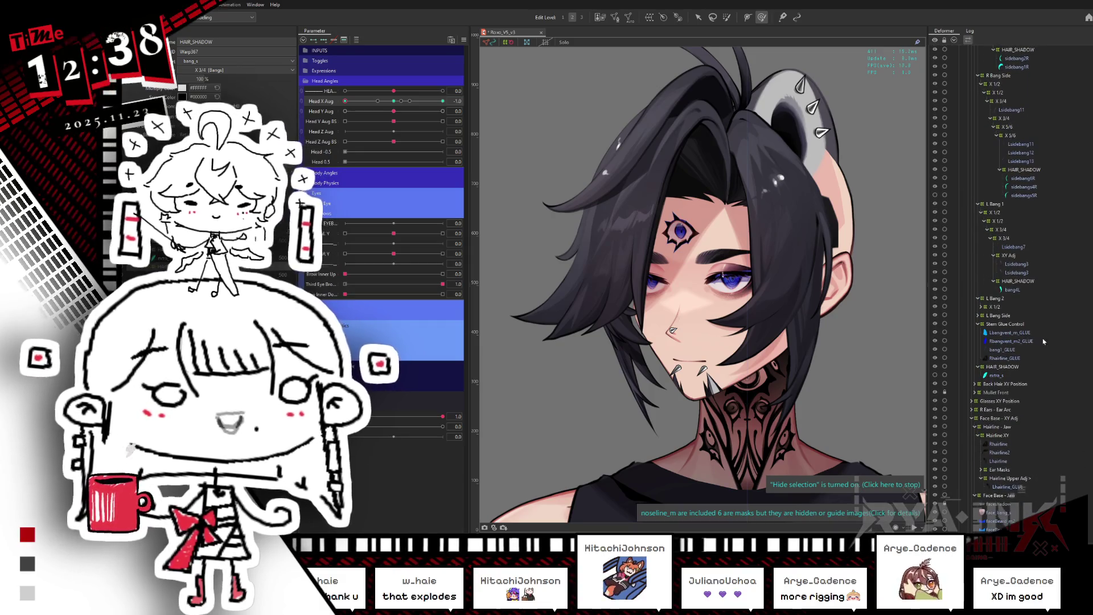
Select L Bang 1's HAIR_SHADOW and sweep Head X Aug from -1.0 across to 1.0.
{"action": "left_click", "coordinate": [1012, 281]}
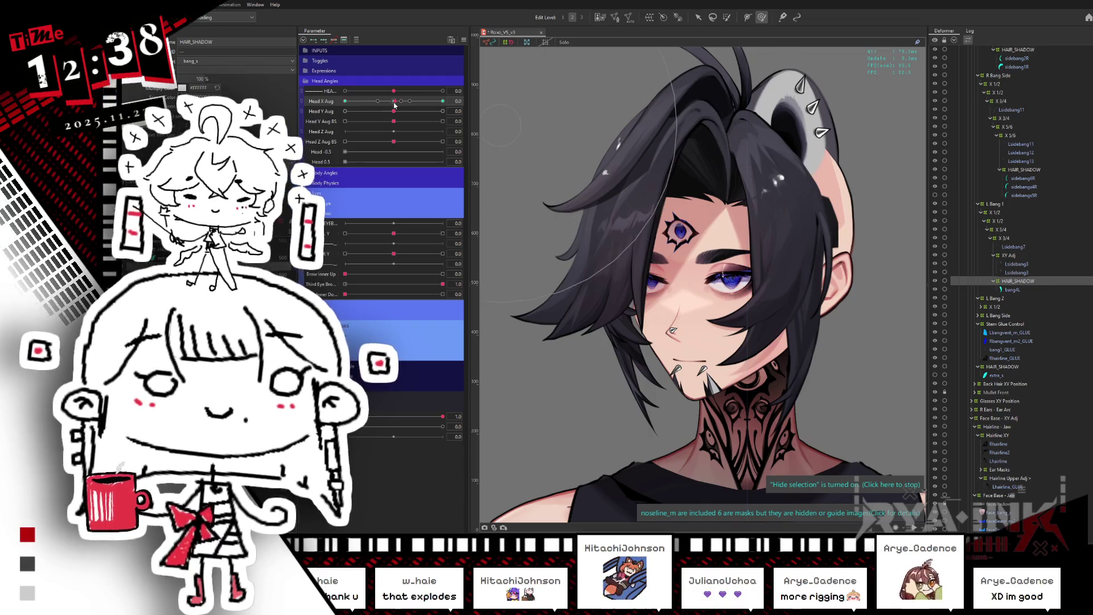
{"action": "mouse_move", "coordinate": [395, 105]}
{"action": "left_mouse_down"}
{"action": "mouse_move", "coordinate": [349, 108]}
{"action": "mouse_move", "coordinate": [351, 117]}
{"action": "left_mouse_up"}
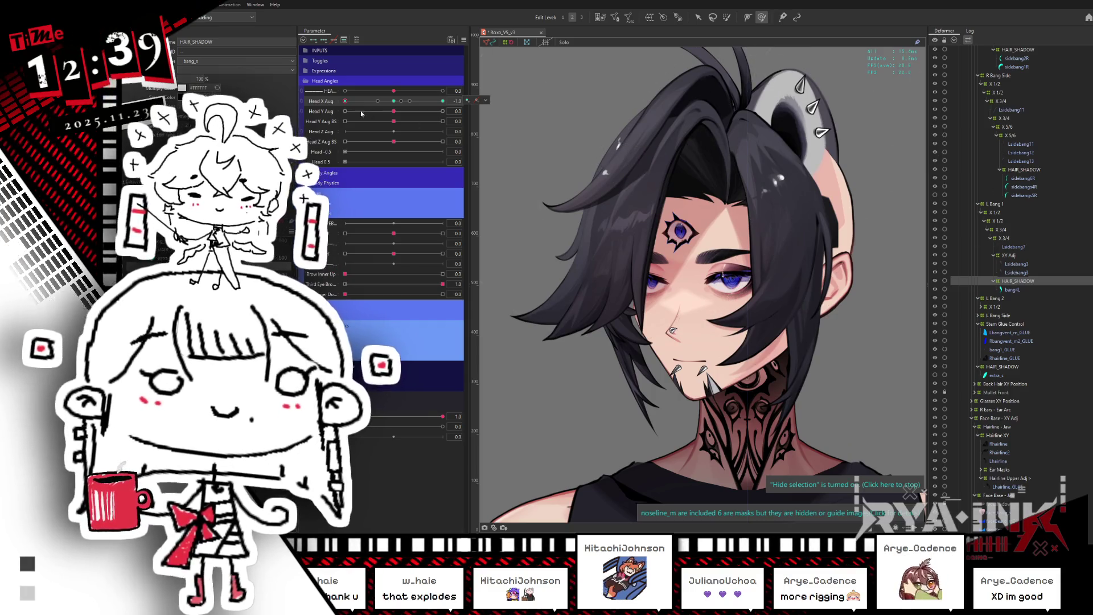
{"action": "left_click_drag", "start_coordinate": [345, 101], "coordinate": [452, 99]}
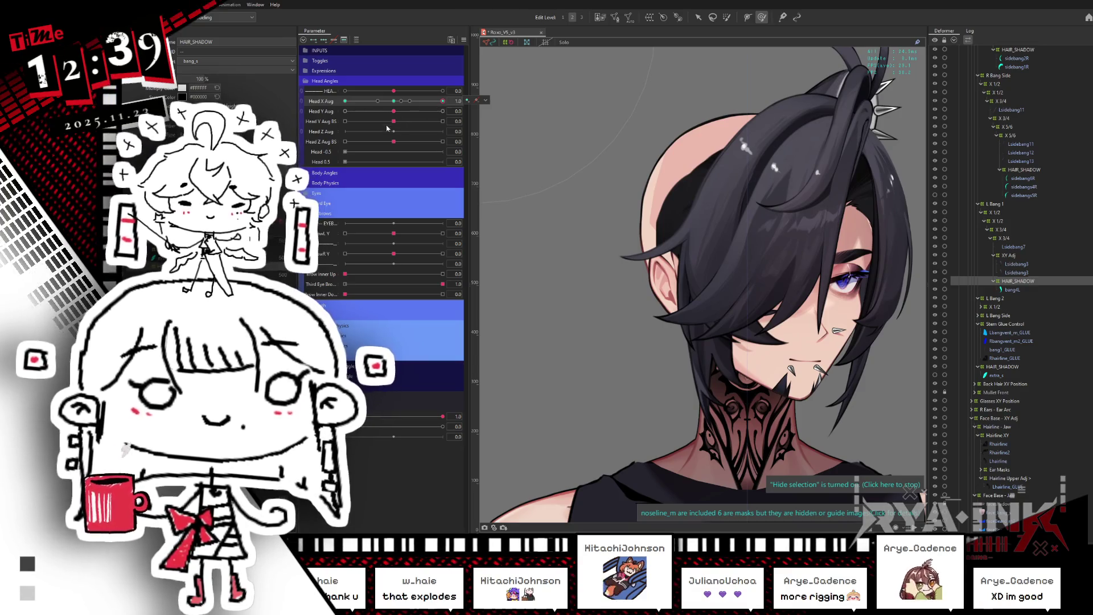
{"action": "left_click", "coordinate": [593, 318]}
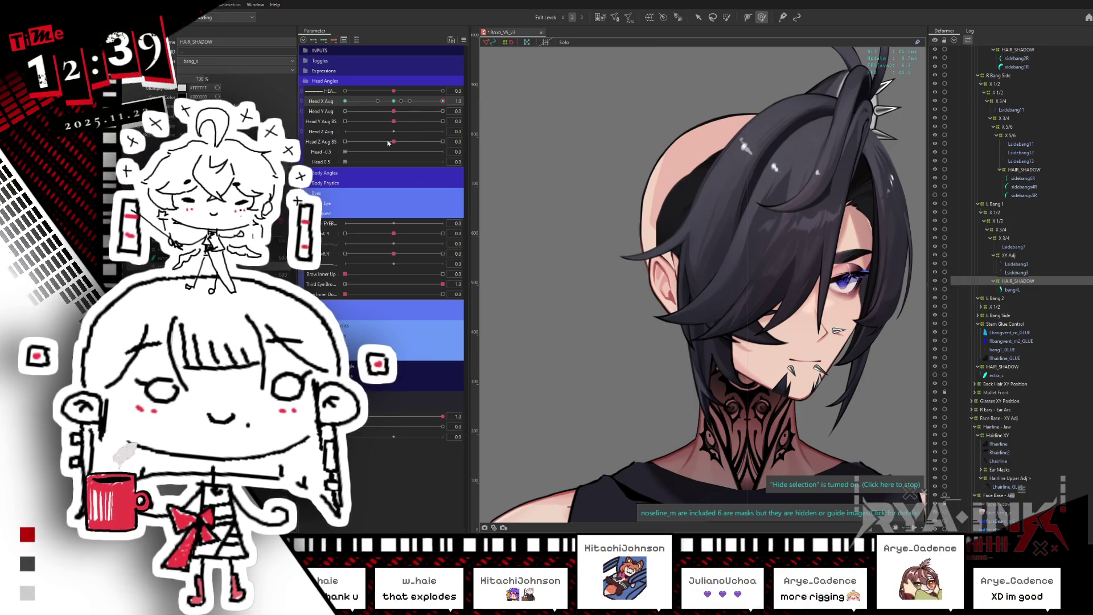
{"action": "left_click", "coordinate": [435, 101]}
{"action": "left_click_drag", "start_coordinate": [435, 102], "coordinate": [444, 101]}
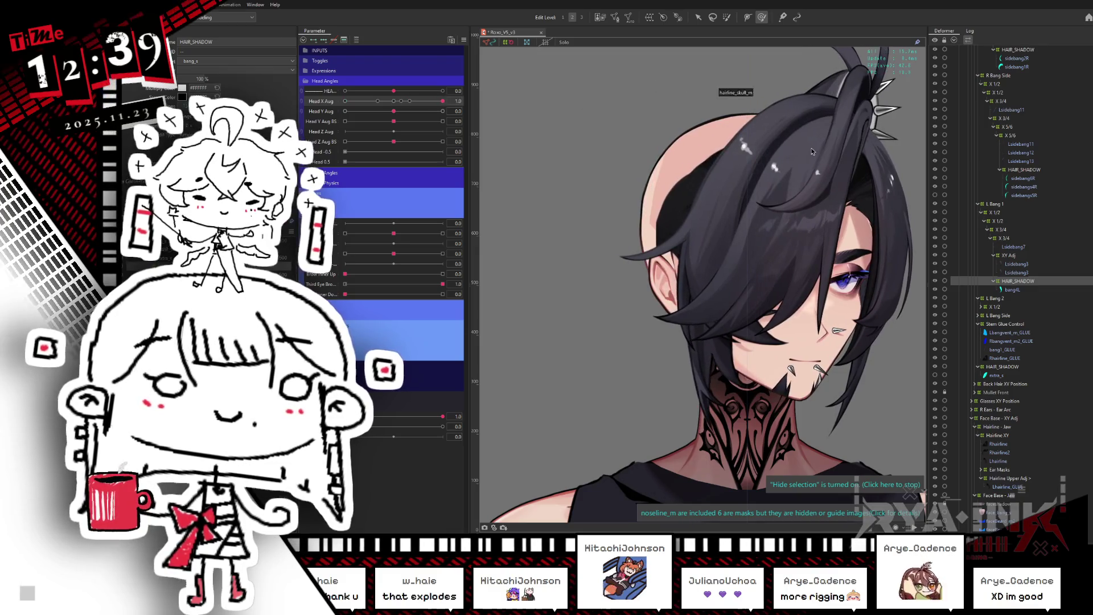
Select the R Bang 1 and R Bang 2 HAIR_SHADOW deformers and hide the warp grid.
{"action": "scroll", "coordinate": [1062, 123], "scroll_direction": "up", "scroll_amount": 10}
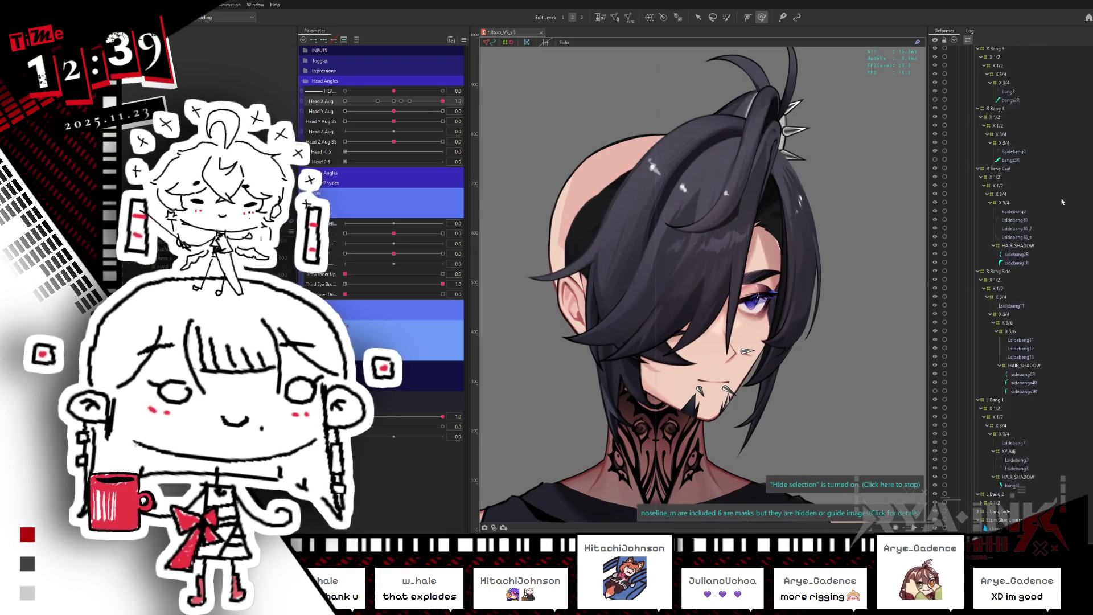
{"action": "left_click", "coordinate": [1013, 169]}
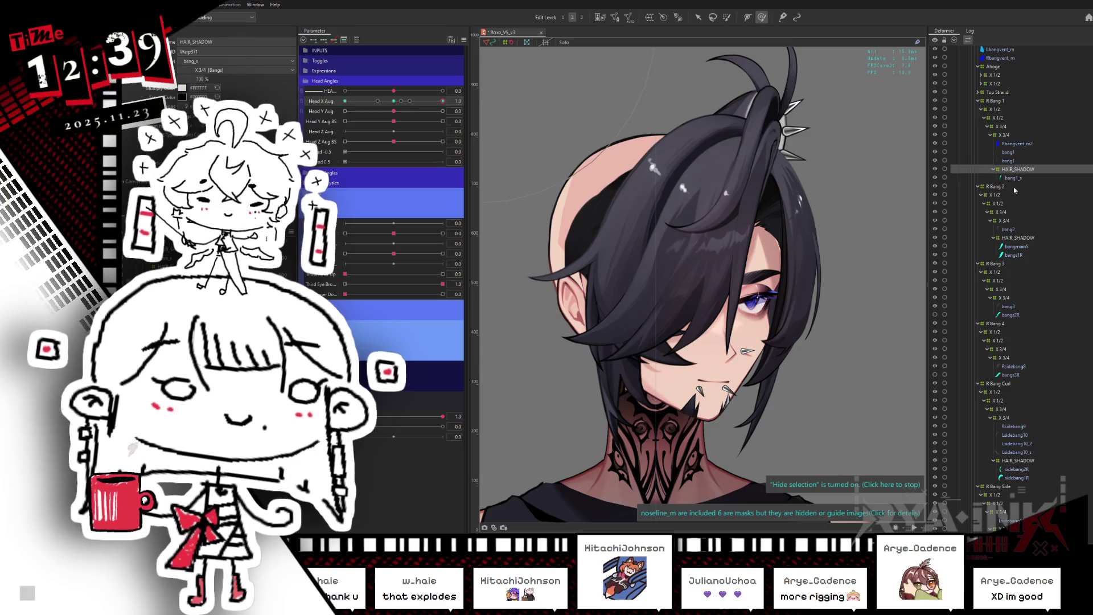
{"action": "left_click", "coordinate": [393, 102]}
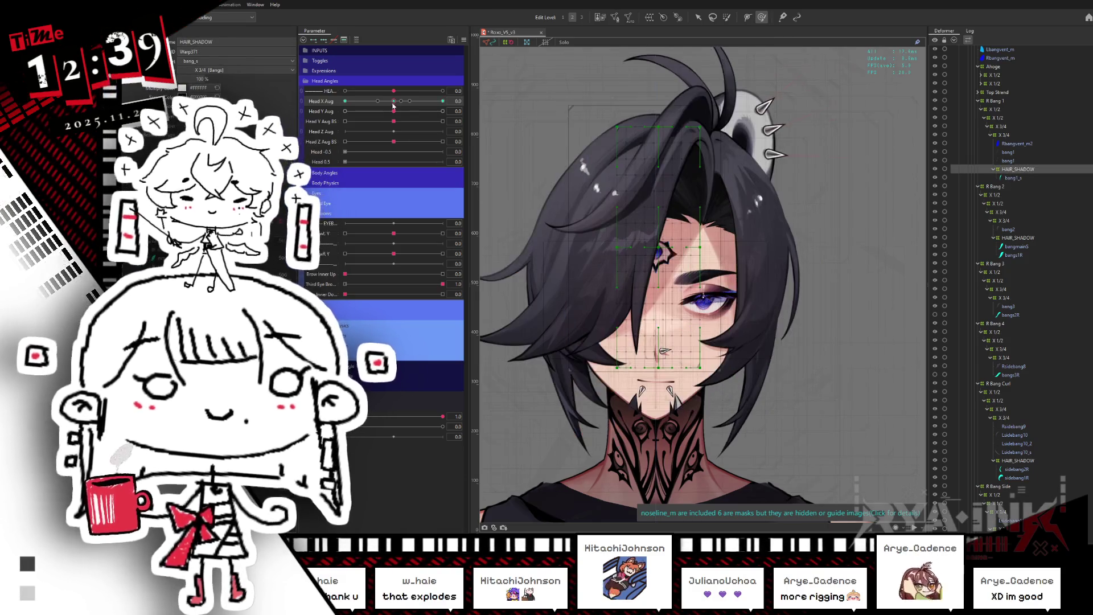
{"action": "left_click", "coordinate": [1015, 239]}
{"action": "left_click", "coordinate": [443, 101]}
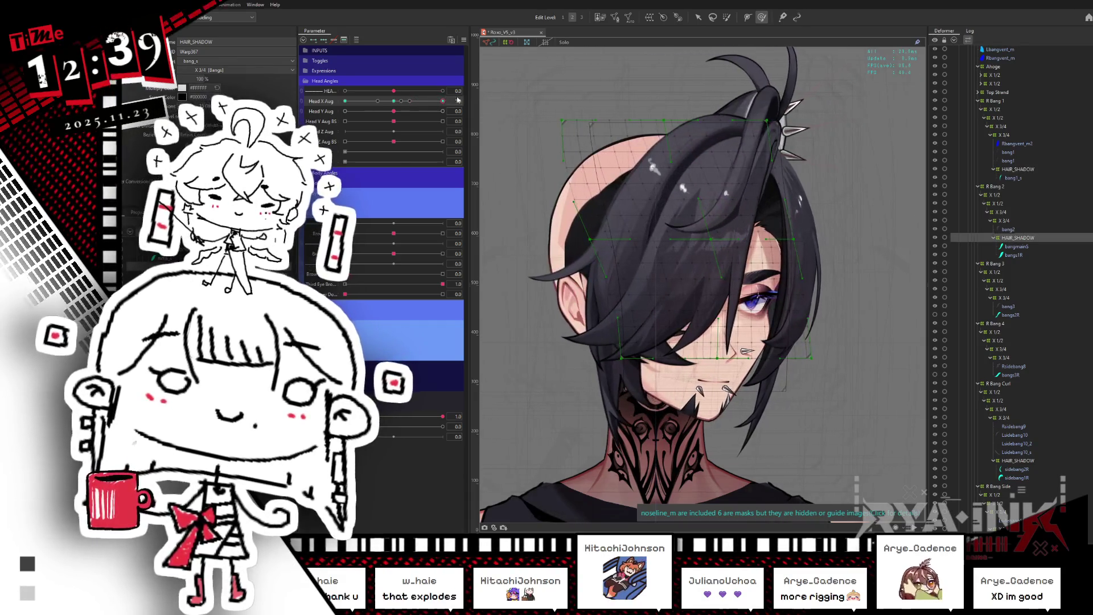
{"action": "key", "text": "ctrl+h"}
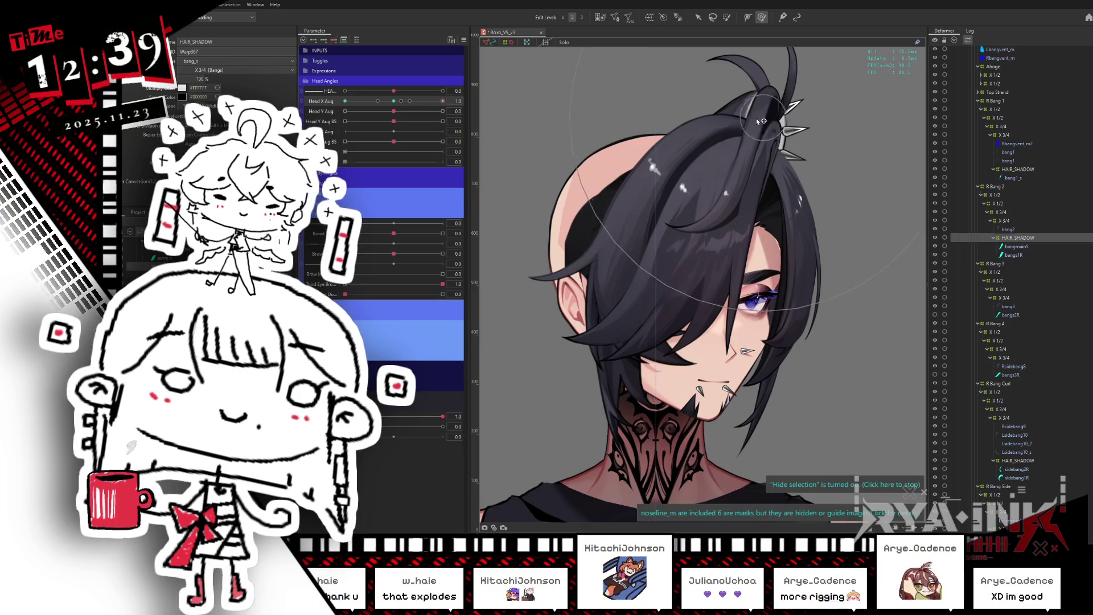
Step Head X Aug through 0.6, 0.5 and 0.3, then swing it to -1.0.
{"action": "left_click", "coordinate": [418, 102]}
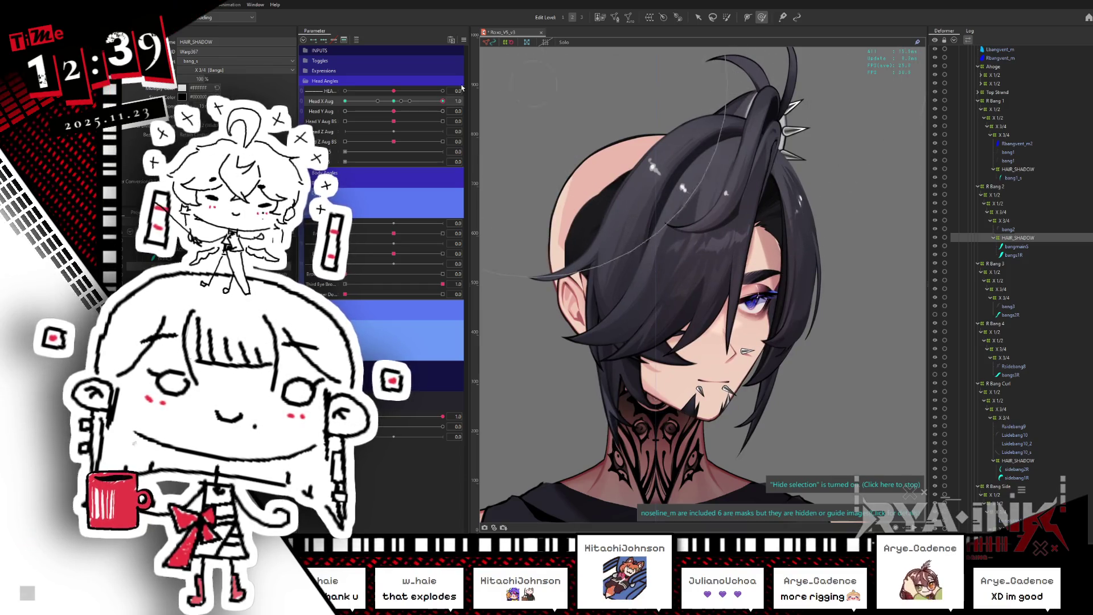
{"action": "left_click", "coordinate": [421, 101]}
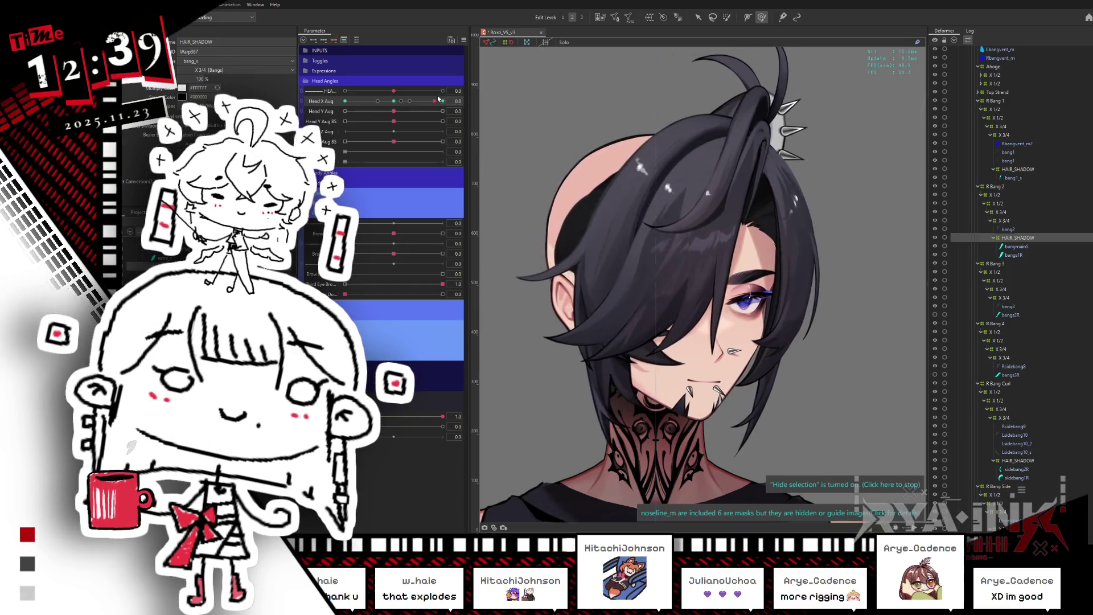
{"action": "left_click_drag", "start_coordinate": [435, 100], "coordinate": [407, 103]}
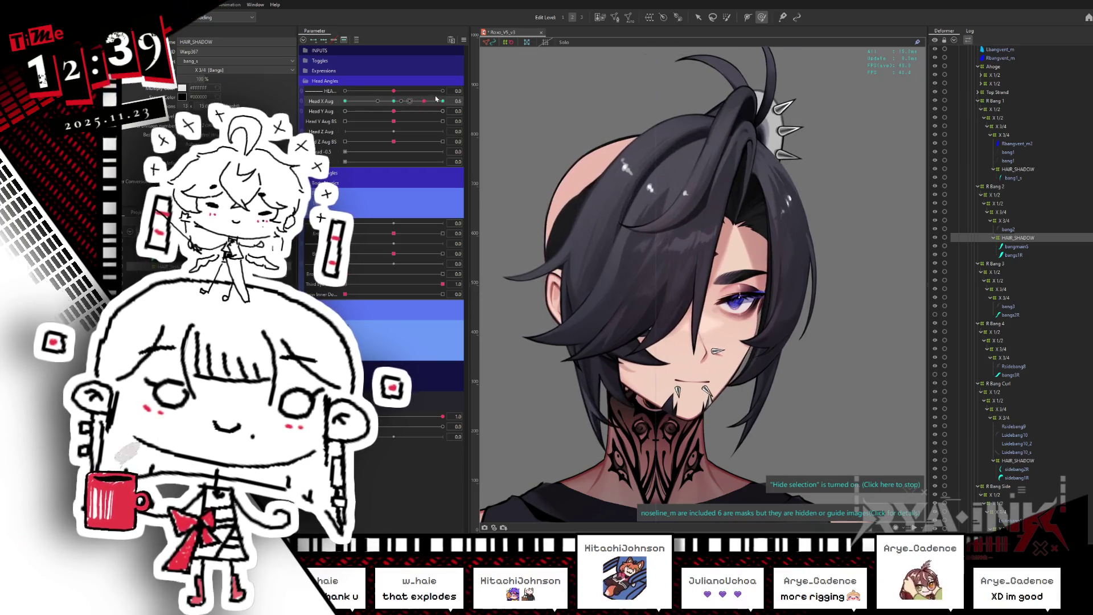
{"action": "left_click_drag", "start_coordinate": [443, 101], "coordinate": [345, 100]}
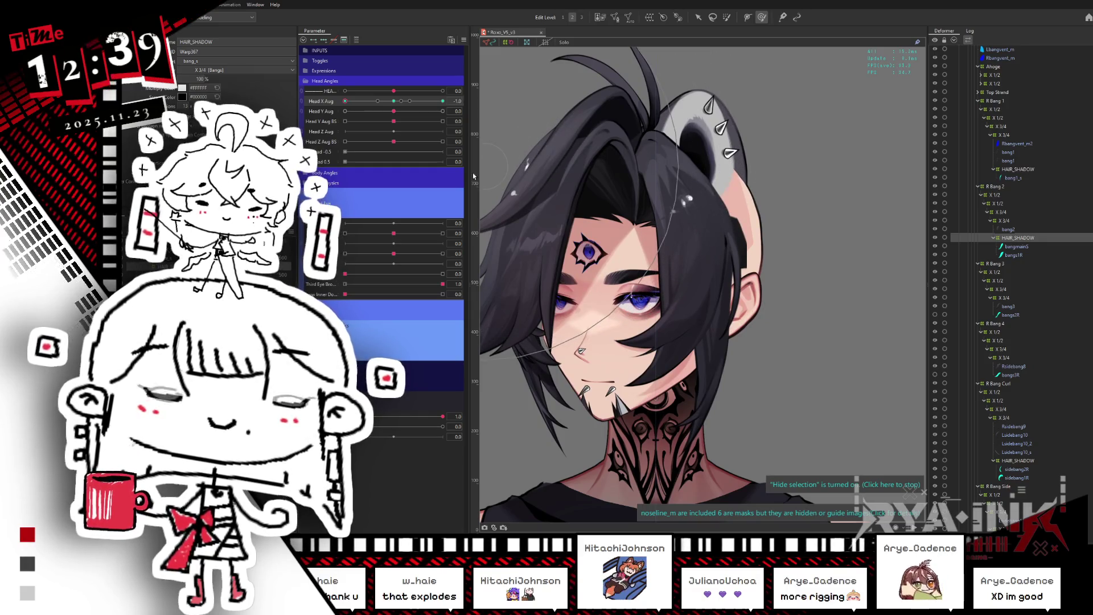
Check Head X Aug at -0.3, -0.6 and -1.0, pan torso to face, then reset the turn.
{"action": "left_click", "coordinate": [380, 102]}
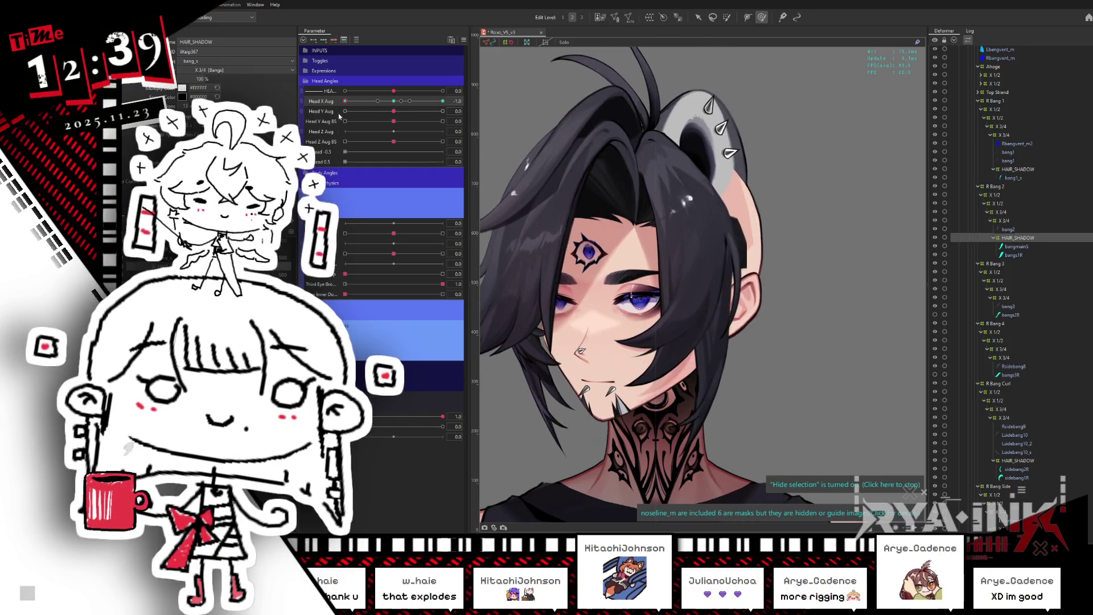
{"action": "left_click", "coordinate": [364, 101]}
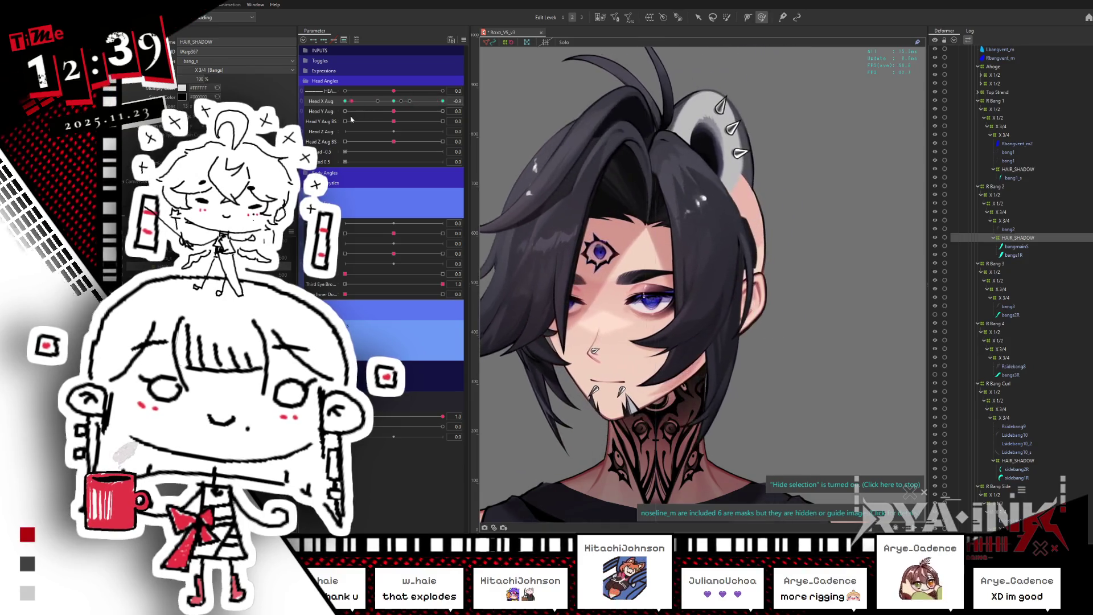
{"action": "left_click", "coordinate": [345, 102]}
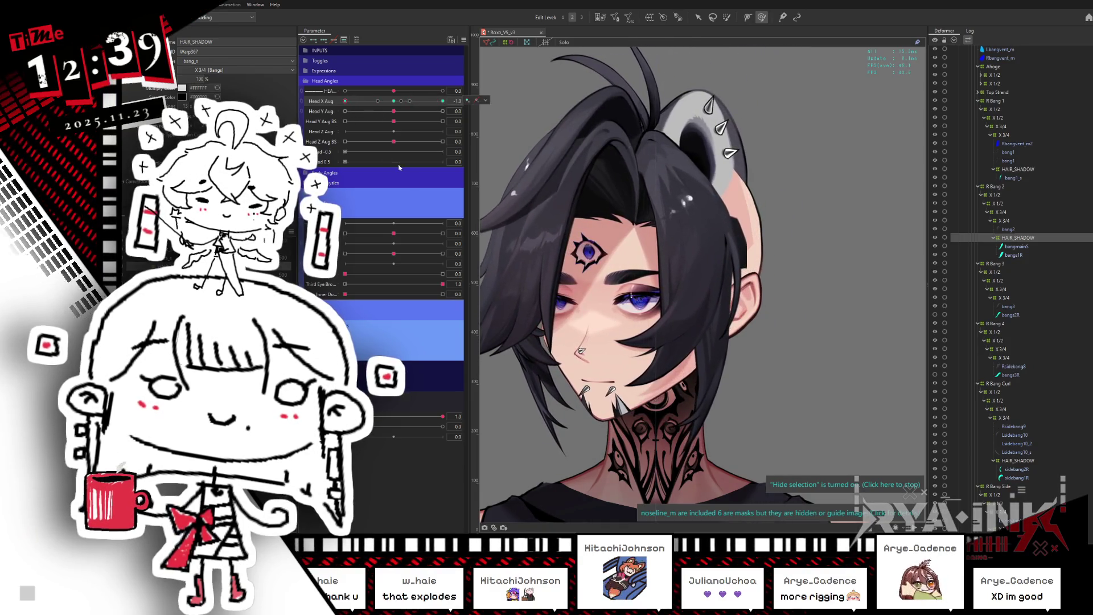
{"action": "middle_click_drag", "start_coordinate": [622, 272], "coordinate": [642, 106]}
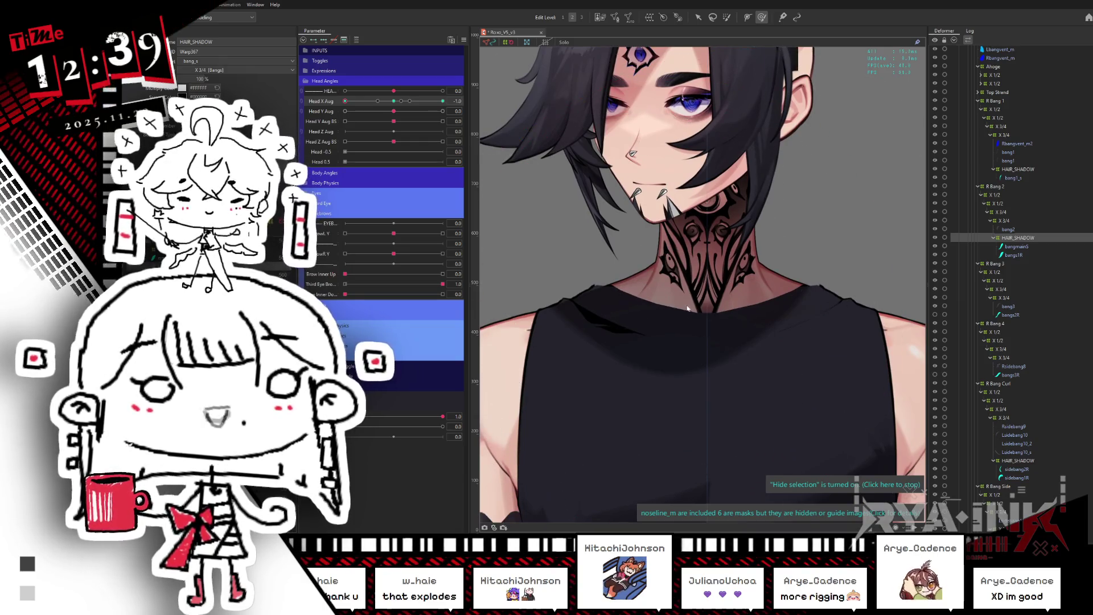
{"action": "mouse_move", "coordinate": [651, 335]}
{"action": "middle_mouse_down"}
{"action": "mouse_move", "coordinate": [704, 355]}
{"action": "mouse_move", "coordinate": [713, 412]}
{"action": "middle_mouse_up"}
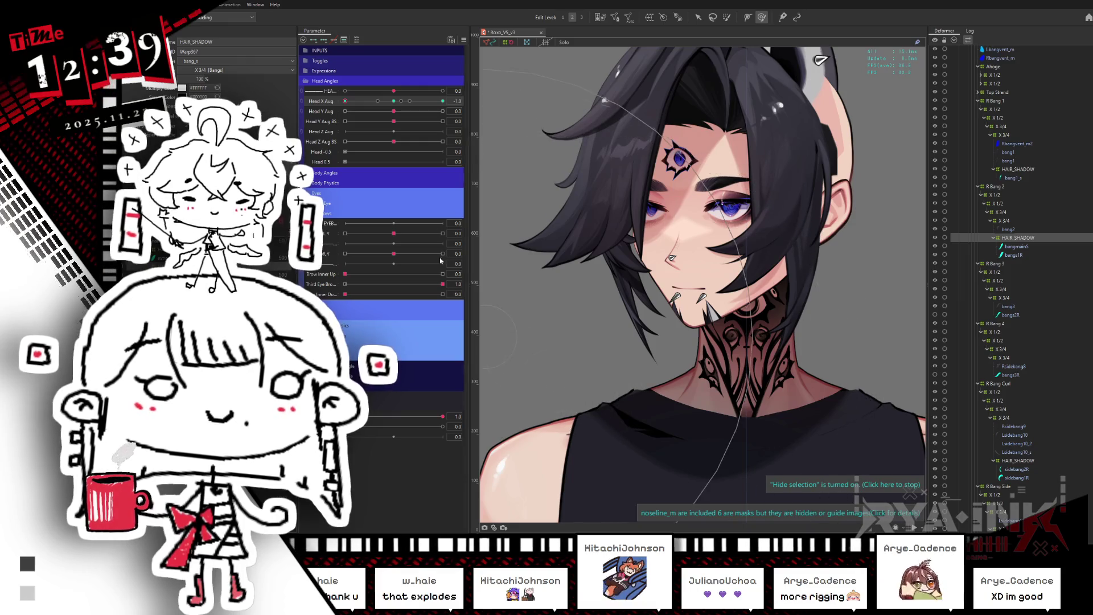
{"action": "left_click_drag", "start_coordinate": [425, 106], "coordinate": [348, 103]}
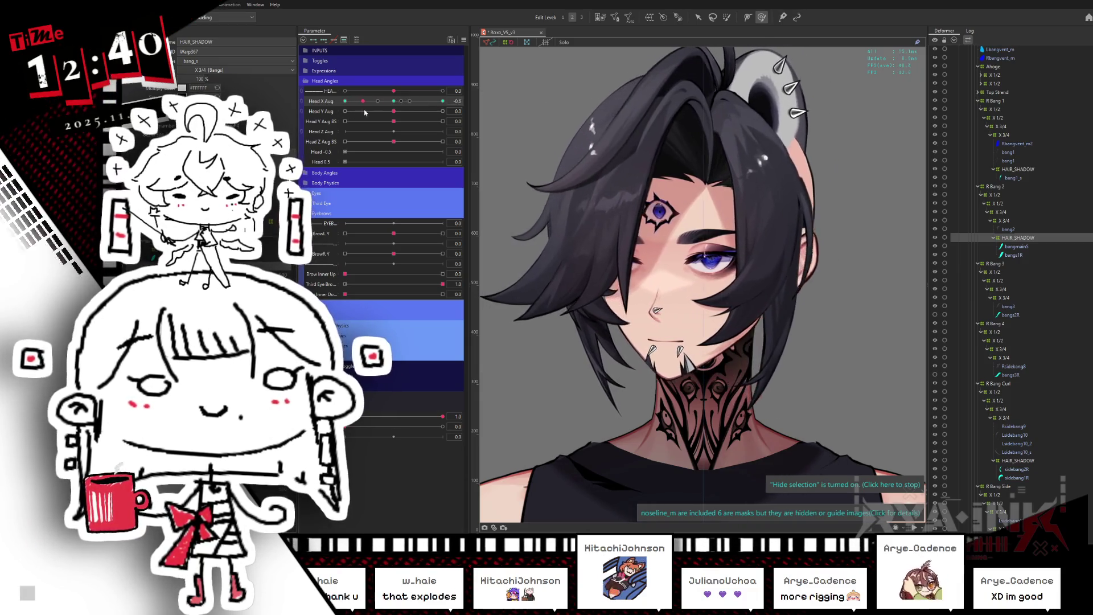
Sweep Head X Aug to 1.0 with the warp grid hidden, then return toward front.
{"action": "left_click_drag", "start_coordinate": [363, 101], "coordinate": [447, 99]}
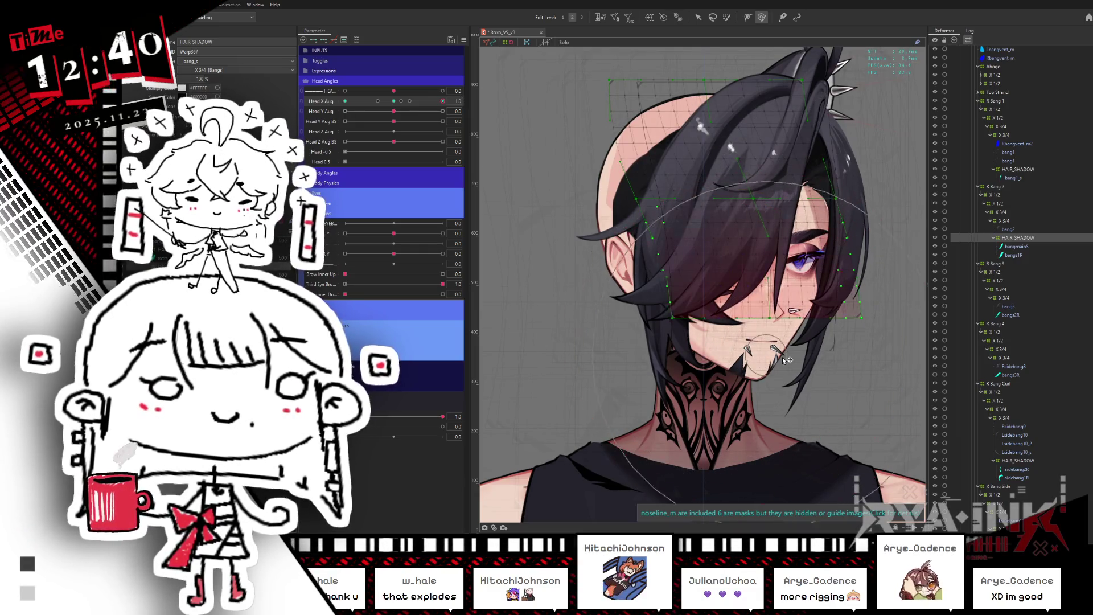
{"action": "key", "text": "ctrl+h"}
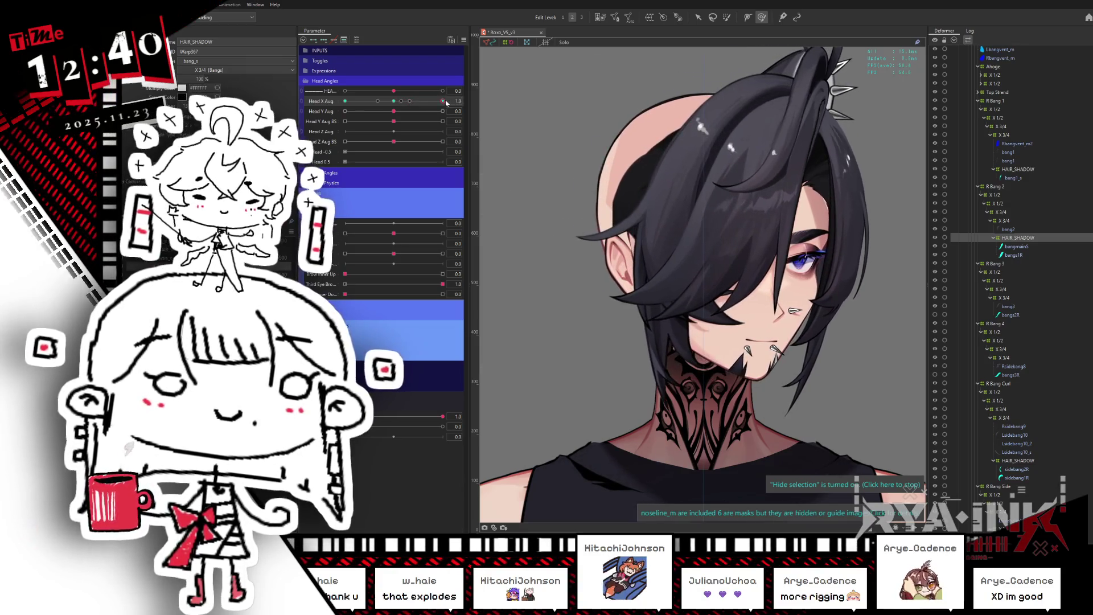
{"action": "mouse_move", "coordinate": [450, 101]}
{"action": "left_mouse_down"}
{"action": "mouse_move", "coordinate": [386, 102]}
{"action": "mouse_move", "coordinate": [427, 115]}
{"action": "mouse_move", "coordinate": [376, 131]}
{"action": "mouse_move", "coordinate": [464, 120]}
{"action": "left_mouse_up"}
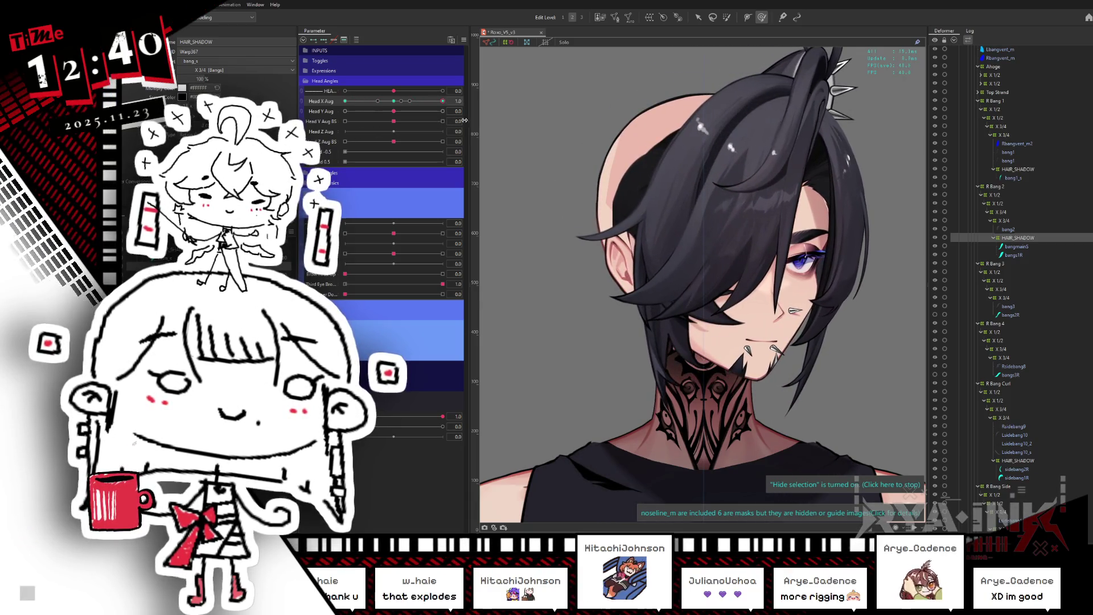
Collapse R Bang 2's HAIR_SHADOW folder and select the next bangs' hair deformers.
{"action": "left_click_drag", "start_coordinate": [761, 273], "coordinate": [682, 273]}
{"action": "left_click", "coordinate": [995, 238]}
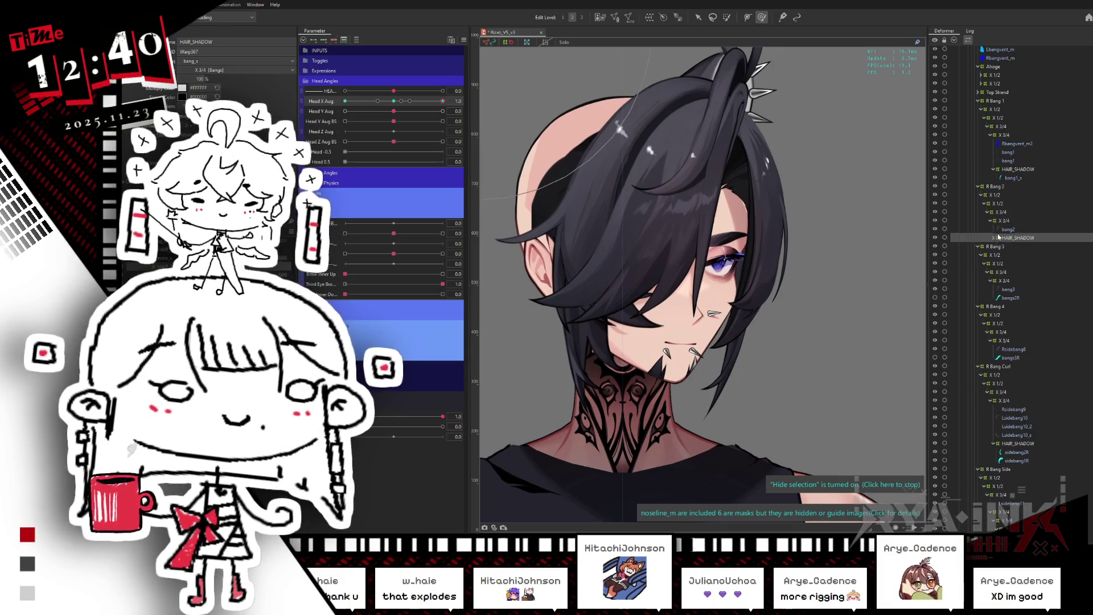
{"action": "left_click", "coordinate": [1018, 443]}
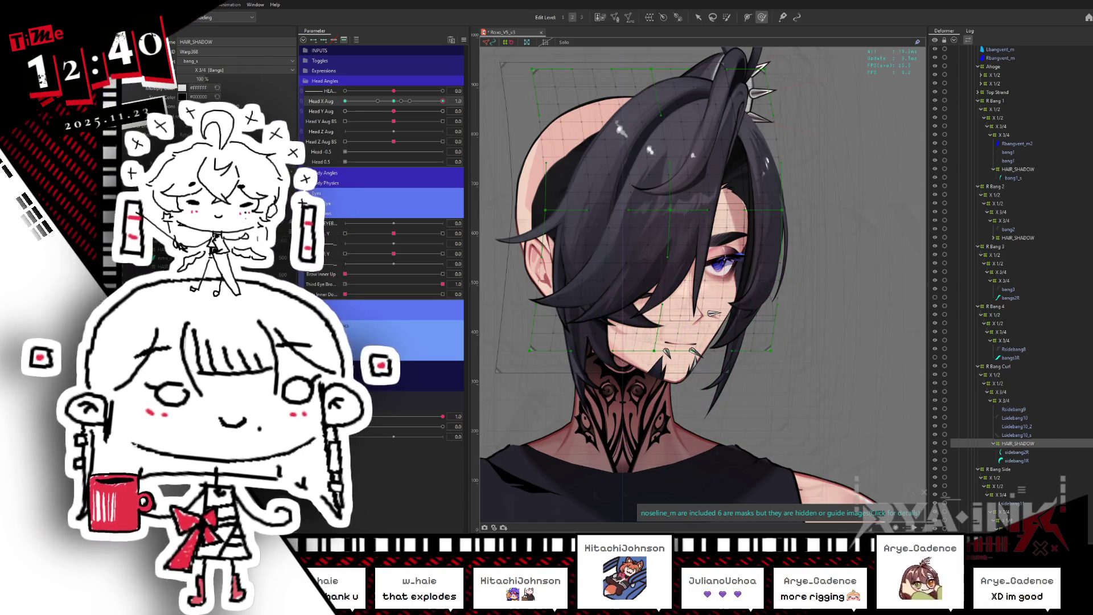
{"action": "scroll", "coordinate": [1023, 383], "scroll_direction": "down", "scroll_amount": 6}
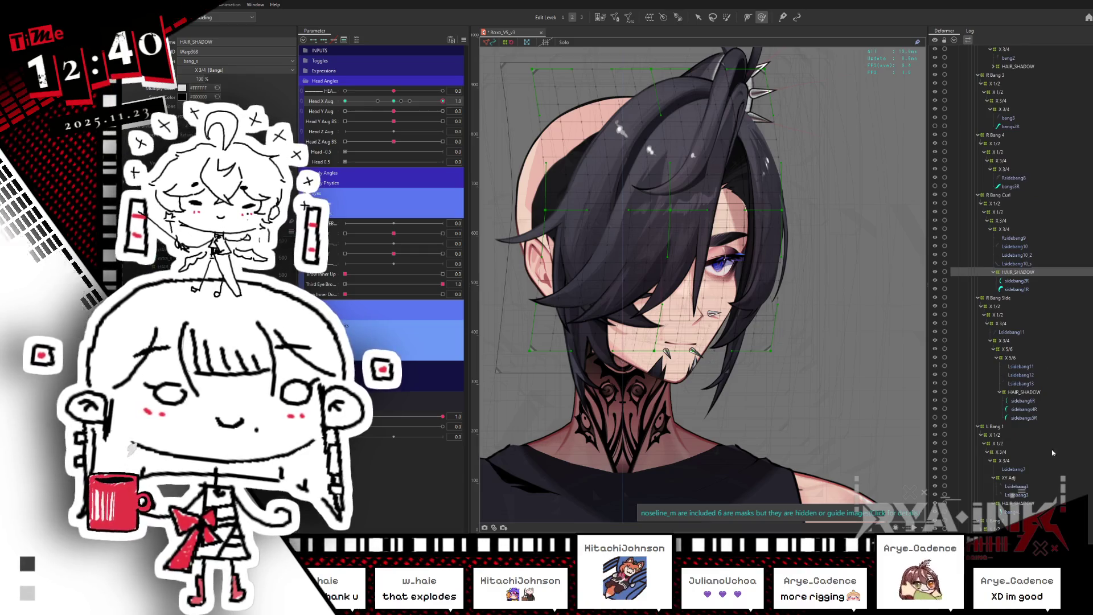
{"action": "left_click", "coordinate": [1019, 504]}
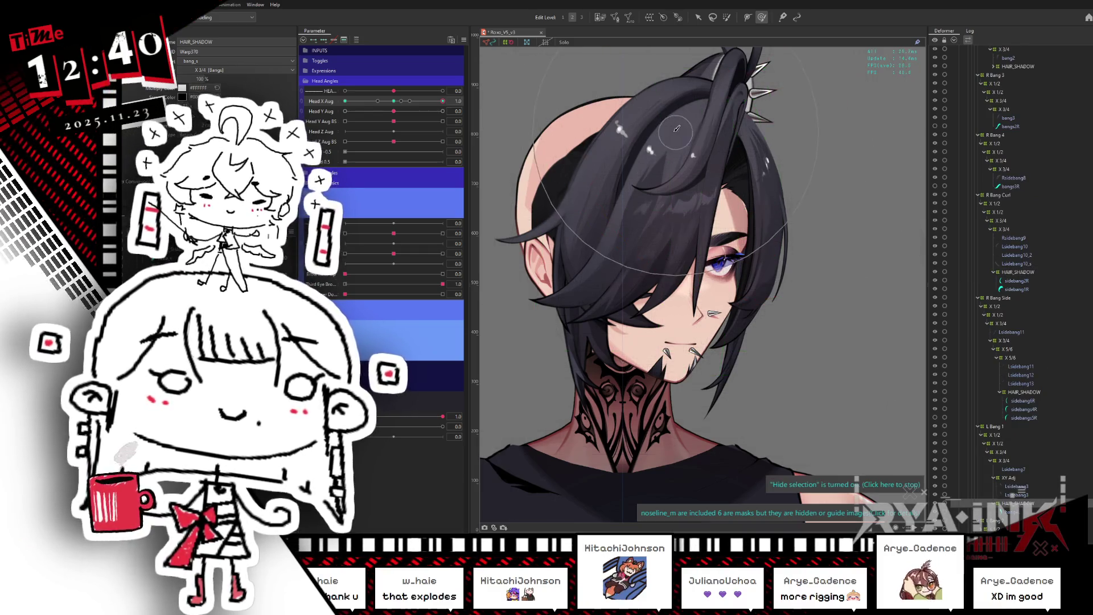
Toggle the bang warp lattice, sweep Head X Aug to 1.0, and select R Bang Side's HAIR_SHADOW.
{"action": "left_click_drag", "start_coordinate": [662, 131], "coordinate": [632, 125]}
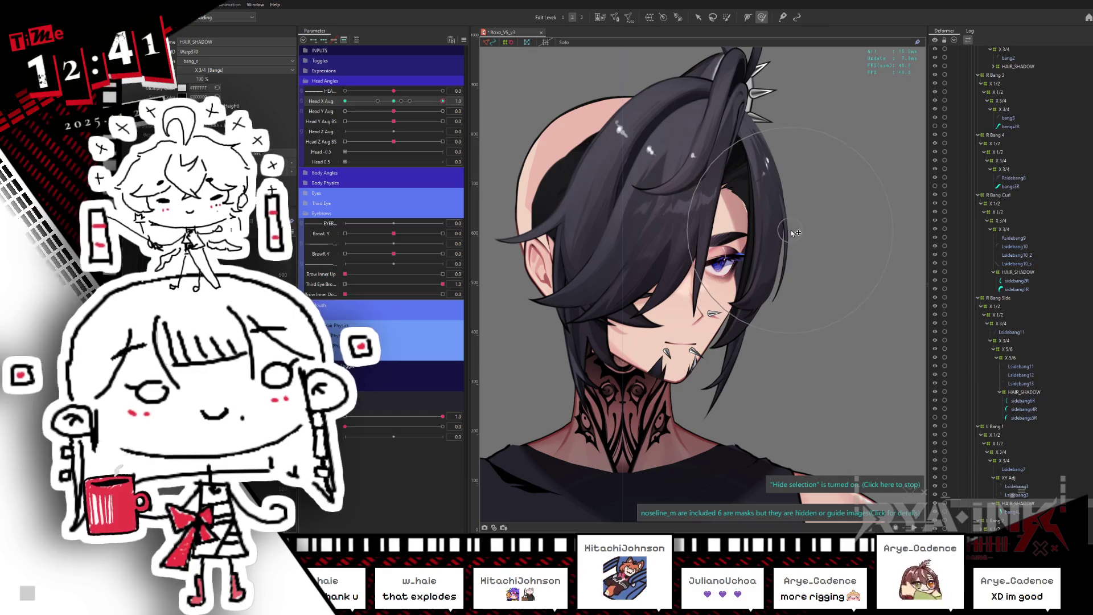
{"action": "left_click", "coordinate": [779, 367]}
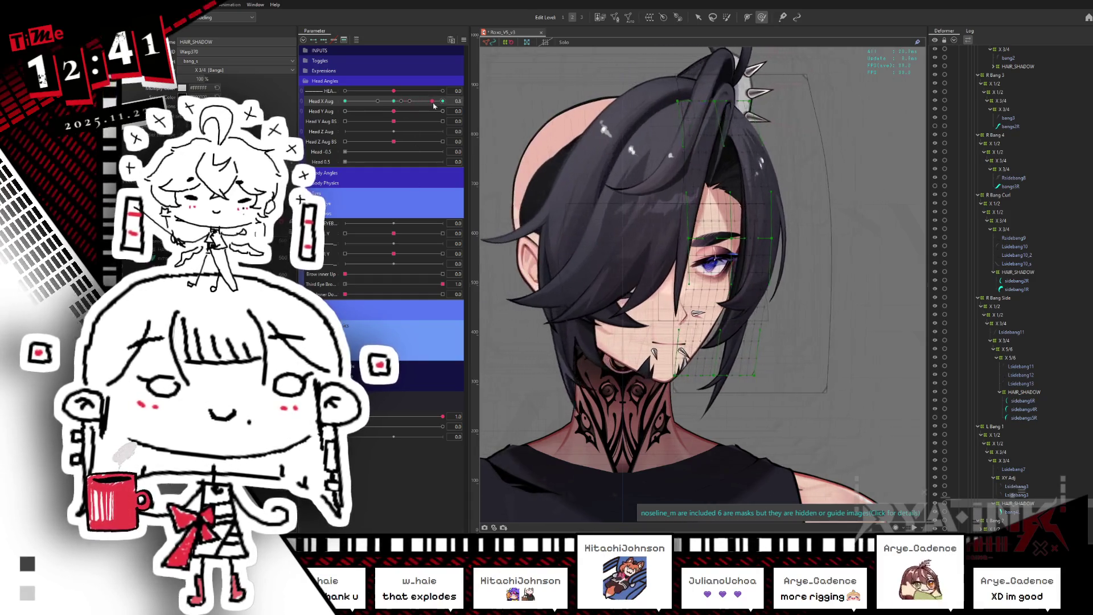
{"action": "key", "text": "ctrl+h"}
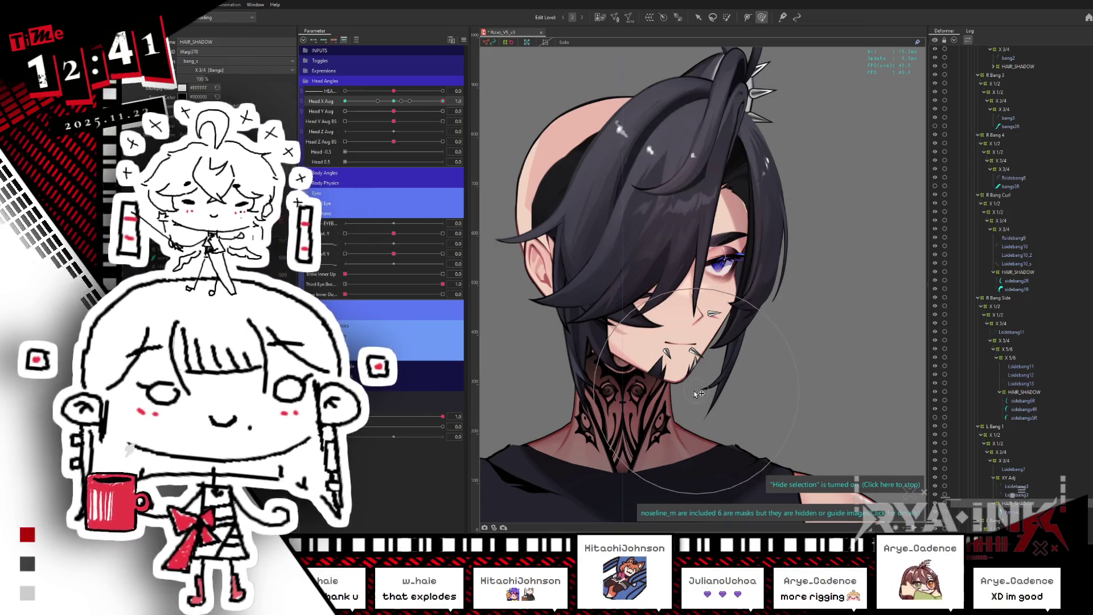
{"action": "left_click", "coordinate": [559, 315]}
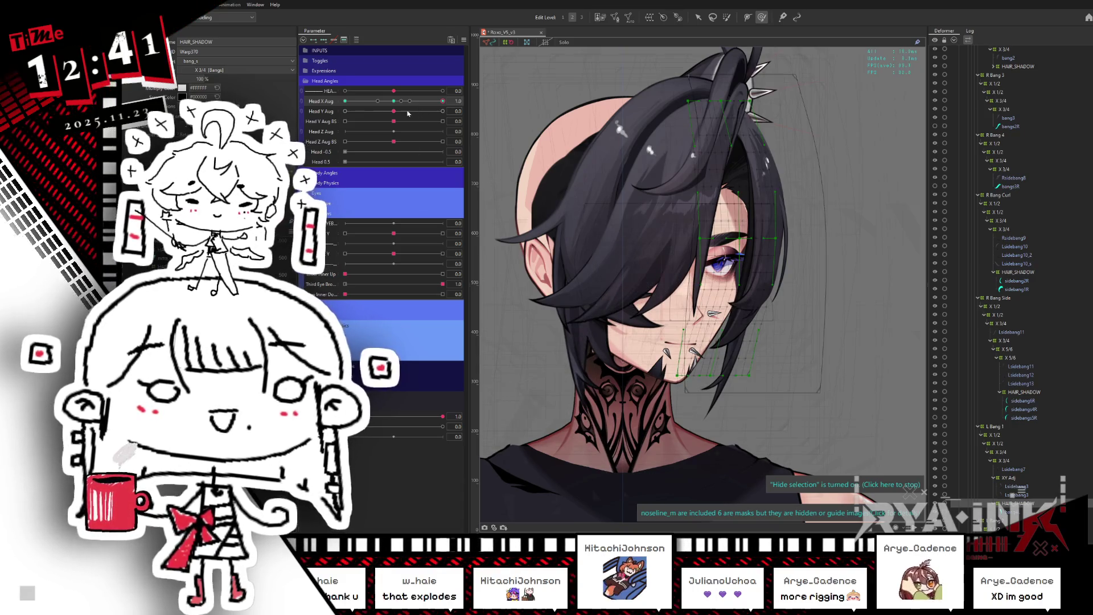
{"action": "mouse_move", "coordinate": [408, 102]}
{"action": "left_mouse_down"}
{"action": "mouse_move", "coordinate": [393, 102]}
{"action": "mouse_move", "coordinate": [442, 103]}
{"action": "mouse_move", "coordinate": [381, 122]}
{"action": "mouse_move", "coordinate": [472, 110]}
{"action": "left_mouse_up"}
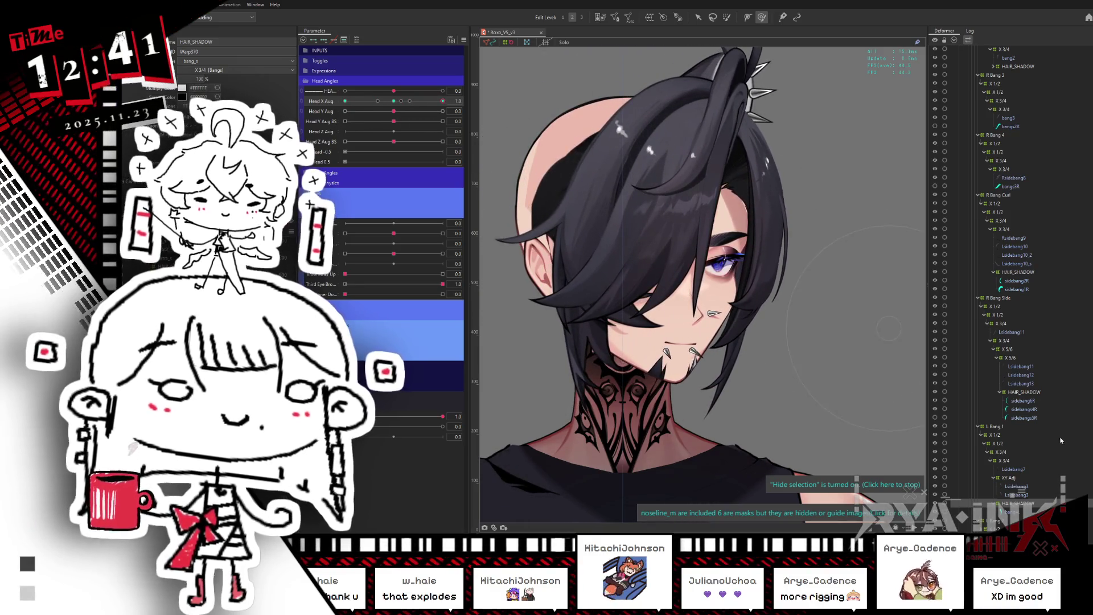
{"action": "left_click", "coordinate": [1023, 392]}
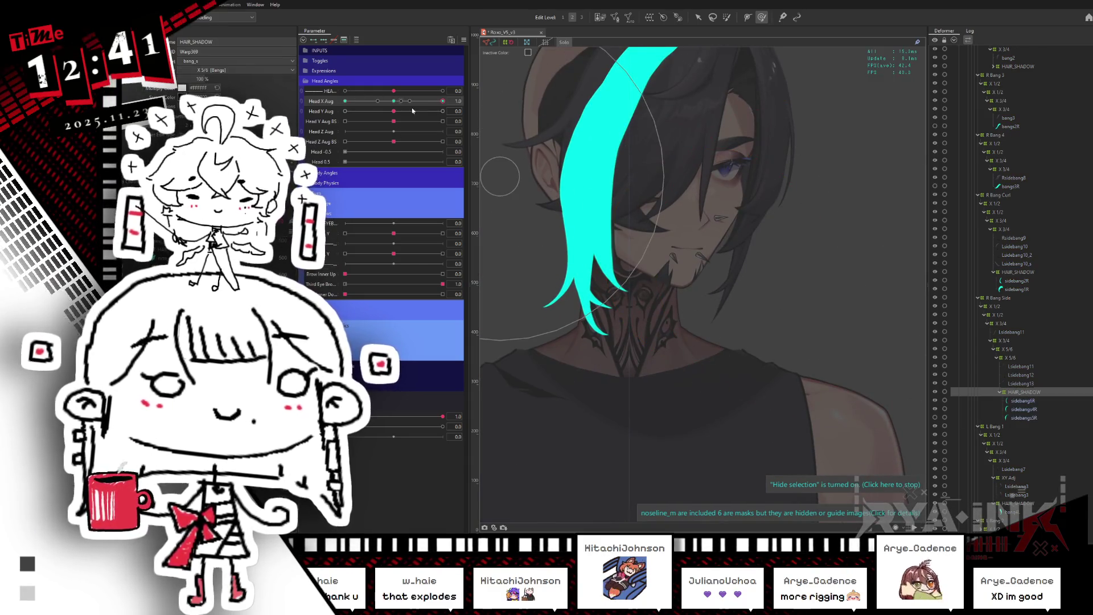
Select R Bang Curl's HAIR_SHADOW warp, hide its grid, and swing Head X Aug between -1.0 and 0.5.
{"action": "left_click_drag", "start_coordinate": [395, 105], "coordinate": [341, 103]}
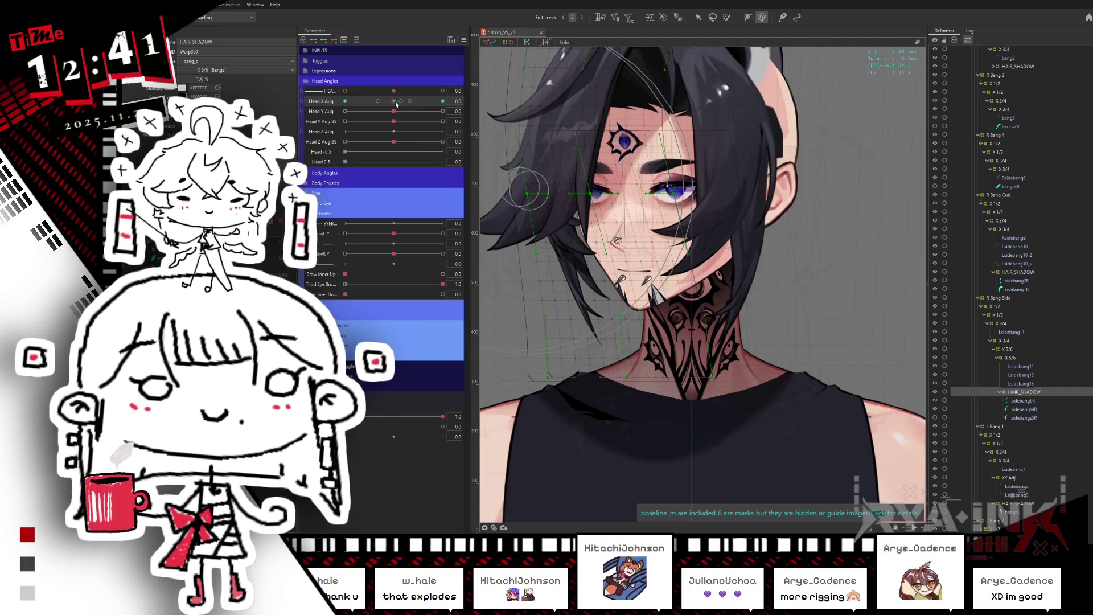
{"action": "left_click", "coordinate": [395, 105]}
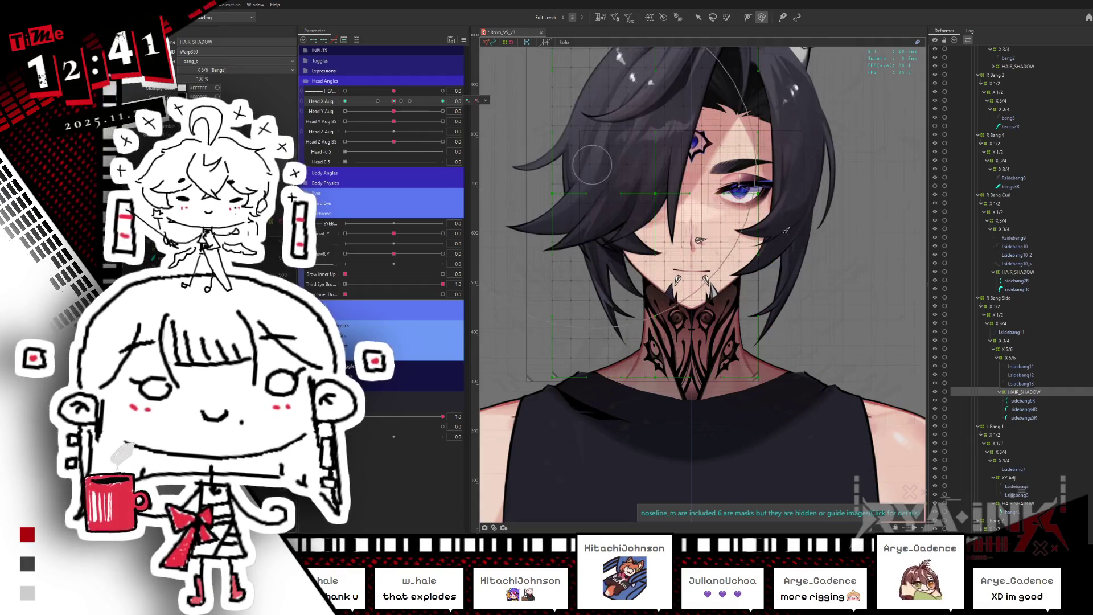
{"action": "left_click", "coordinate": [1018, 273]}
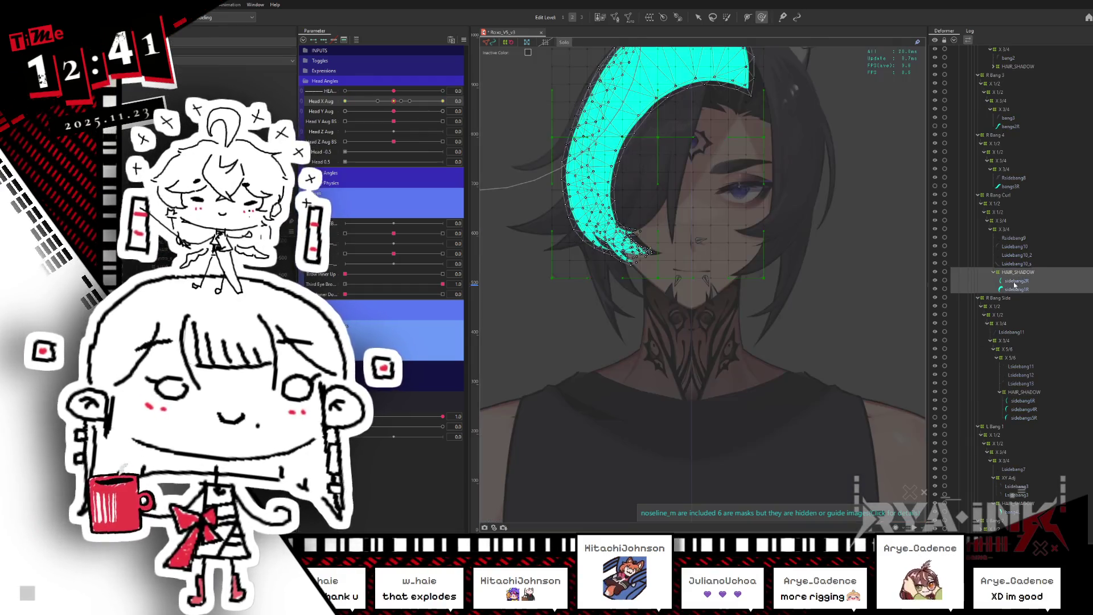
{"action": "left_click", "coordinate": [968, 272]}
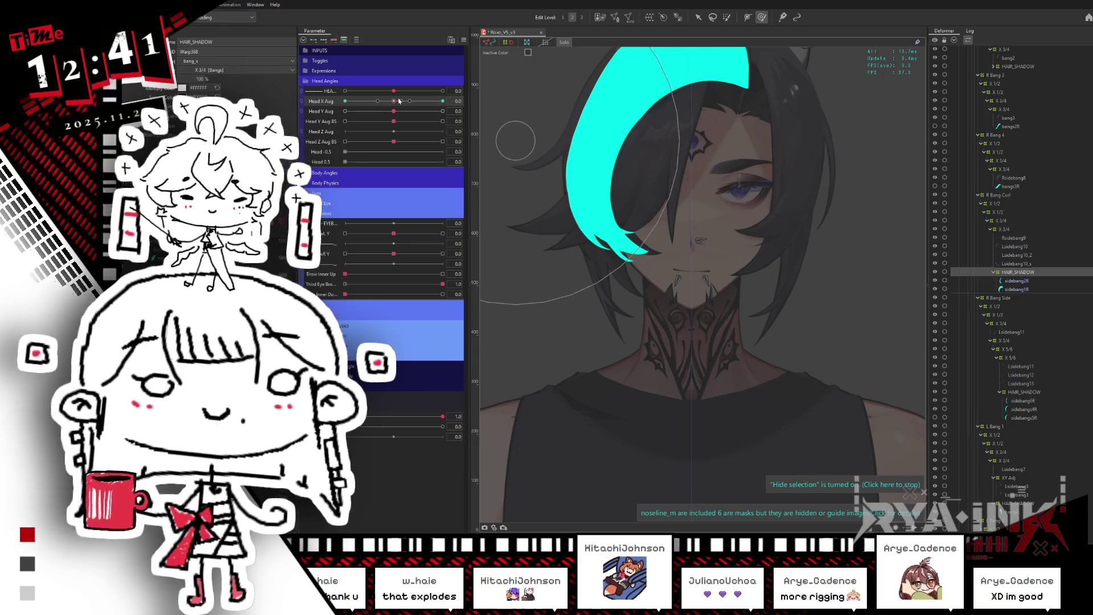
{"action": "left_click_drag", "start_coordinate": [393, 101], "coordinate": [345, 101]}
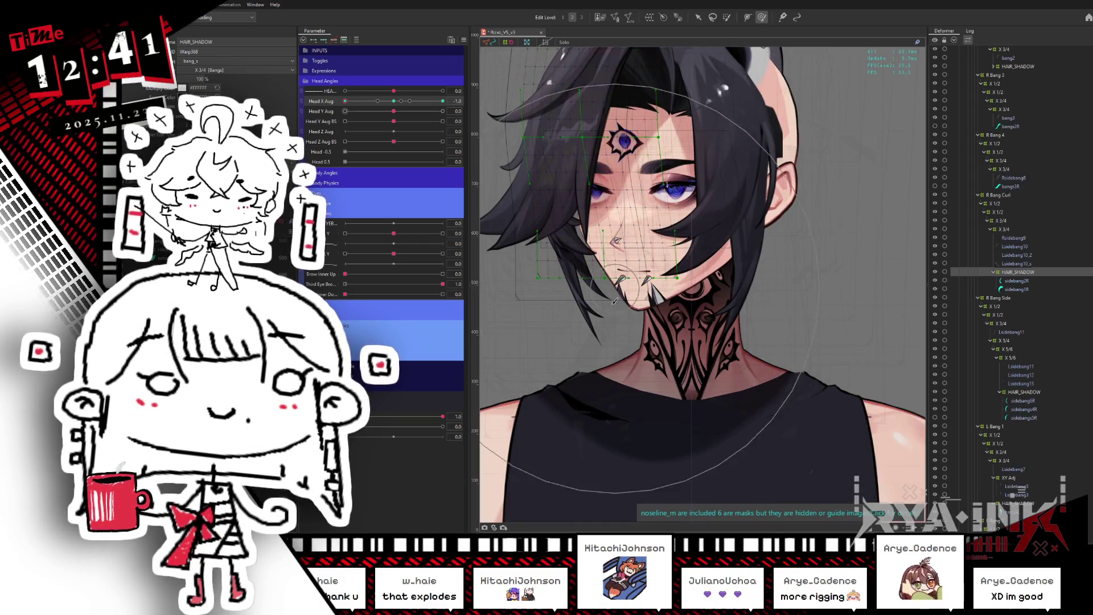
{"action": "key", "text": "ctrl+h"}
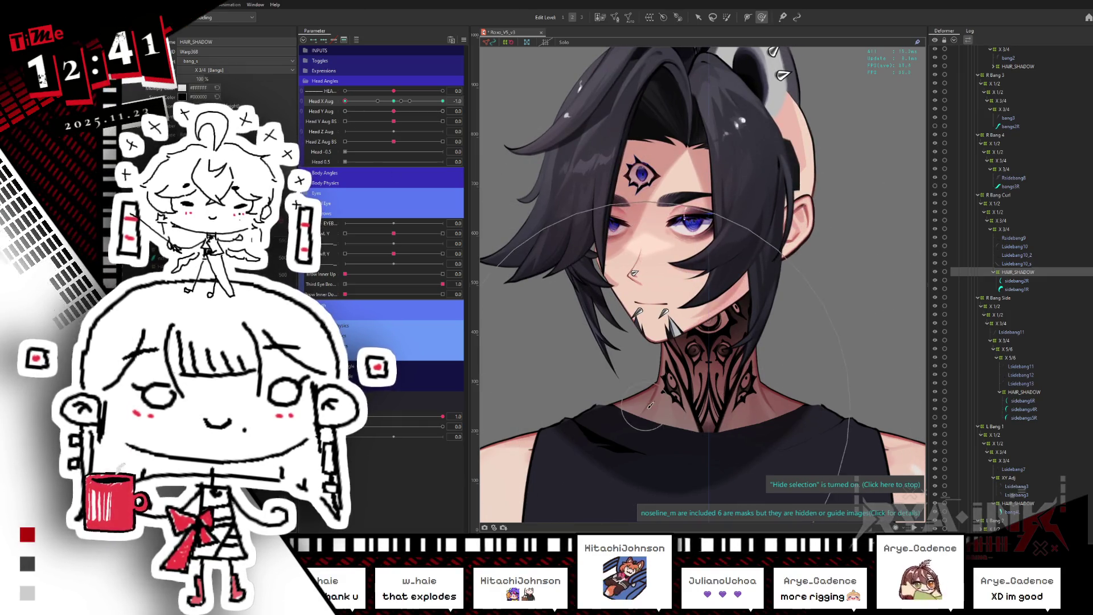
{"action": "mouse_move", "coordinate": [394, 104]}
{"action": "left_mouse_down"}
{"action": "mouse_move", "coordinate": [364, 102]}
{"action": "mouse_move", "coordinate": [344, 134]}
{"action": "left_mouse_up"}
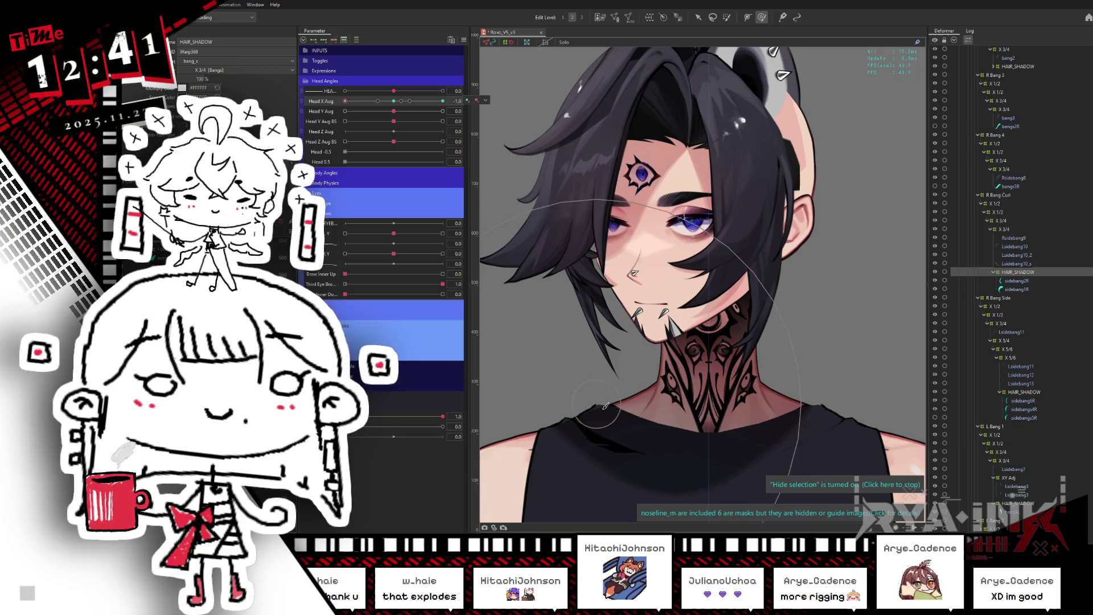
{"action": "left_click_drag", "start_coordinate": [429, 98], "coordinate": [380, 120]}
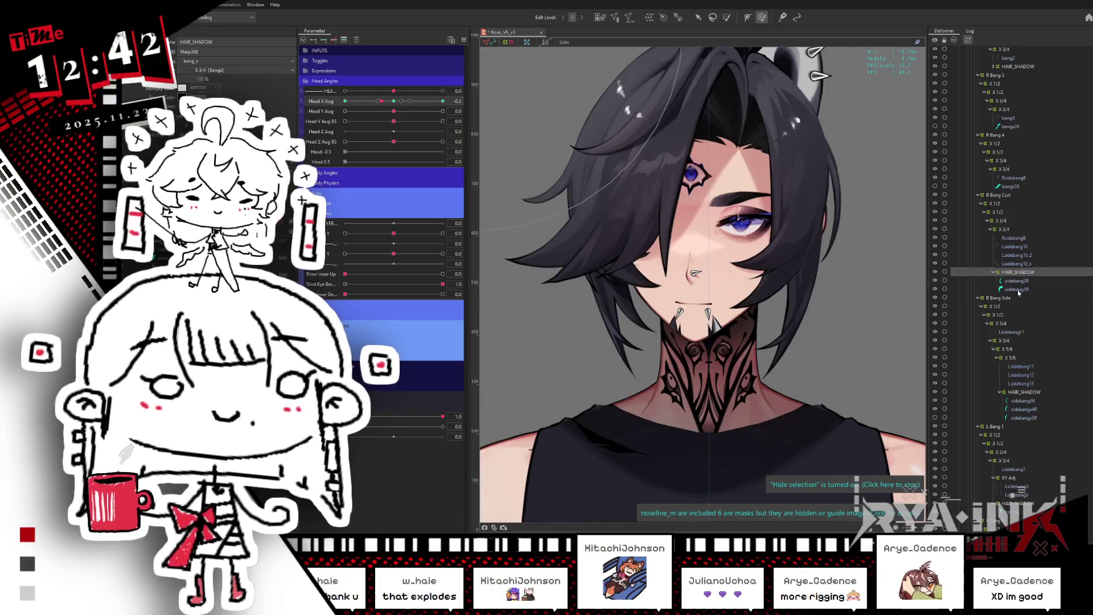
Reselect the HAIR_SHADOW warp, clear the highlight, and sweep the head turn once more.
{"action": "left_click", "coordinate": [1029, 273]}
{"action": "left_click", "coordinate": [1005, 271]}
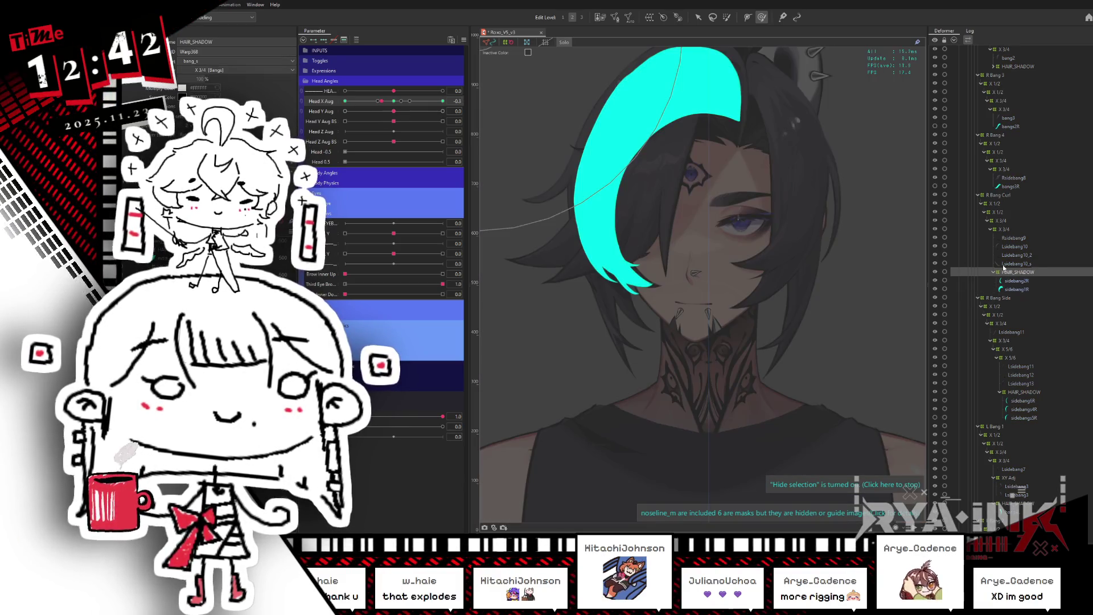
{"action": "mouse_move", "coordinate": [380, 101]}
{"action": "left_mouse_down"}
{"action": "mouse_move", "coordinate": [371, 105]}
{"action": "mouse_move", "coordinate": [400, 116]}
{"action": "mouse_move", "coordinate": [446, 114]}
{"action": "left_mouse_up"}
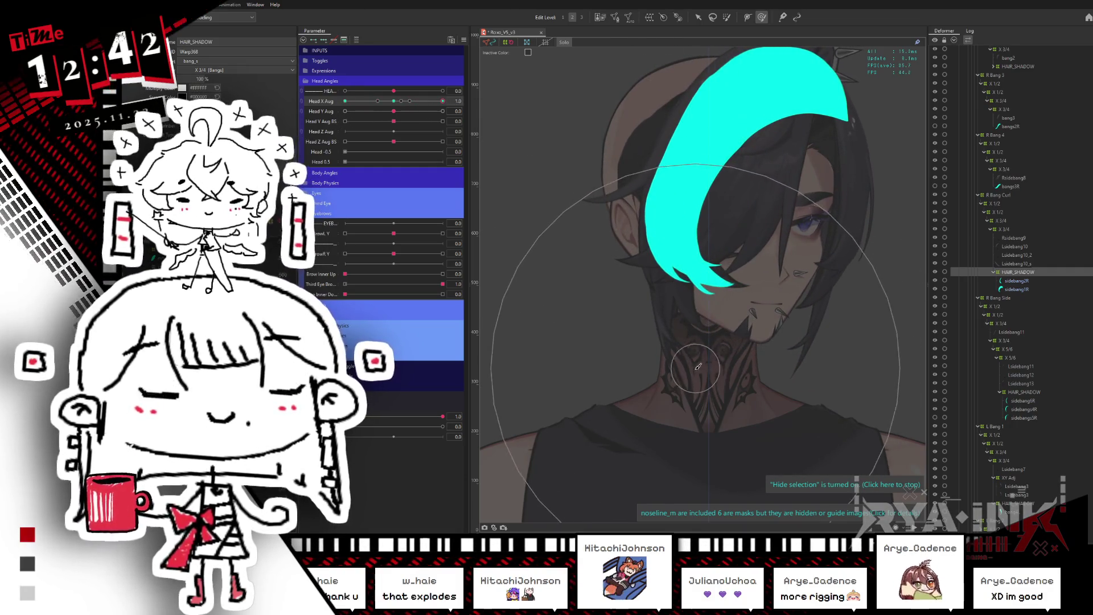
{"action": "key", "text": "Escape"}
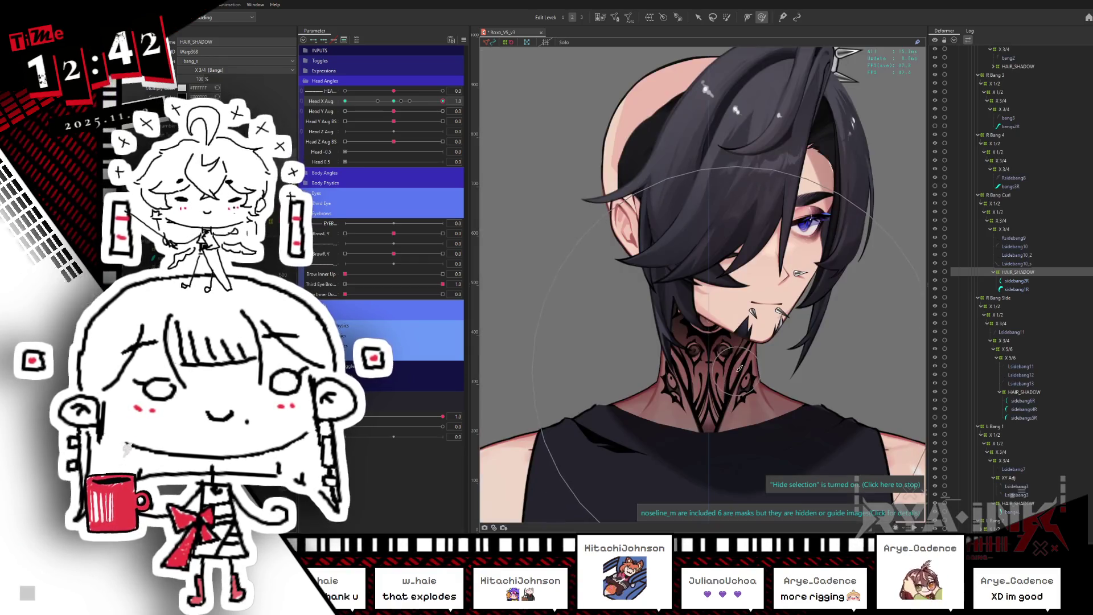
{"action": "mouse_move", "coordinate": [394, 101]}
{"action": "left_mouse_down"}
{"action": "mouse_move", "coordinate": [370, 102]}
{"action": "mouse_move", "coordinate": [442, 101]}
{"action": "left_mouse_up"}
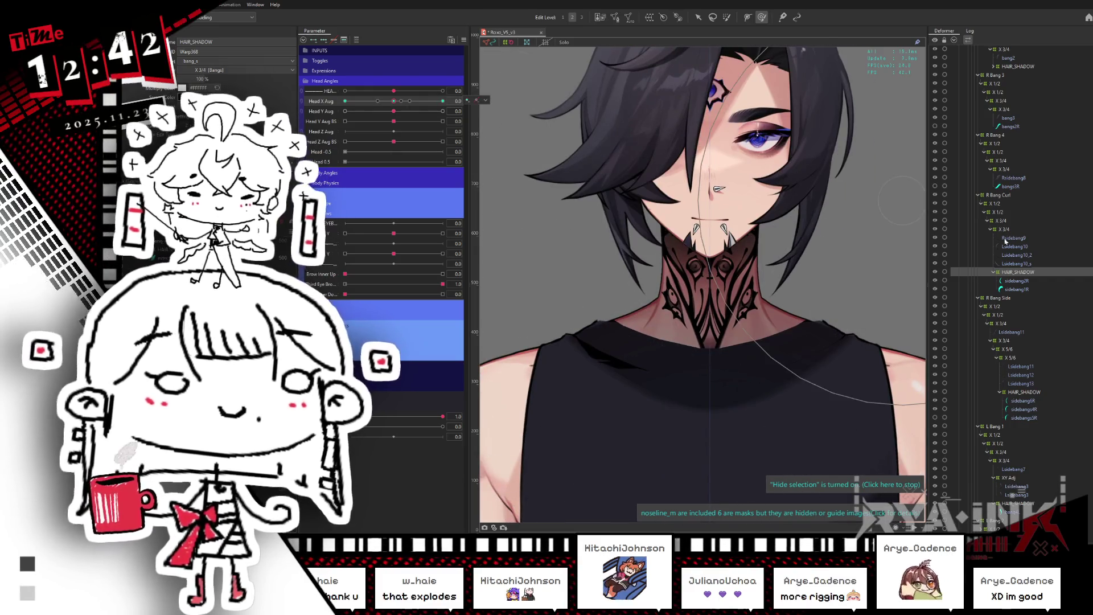
Collapse the R Bang Curl, R Bang 4 and R Bang 3 groups in the deformer tree.
{"action": "left_click", "coordinate": [978, 196]}
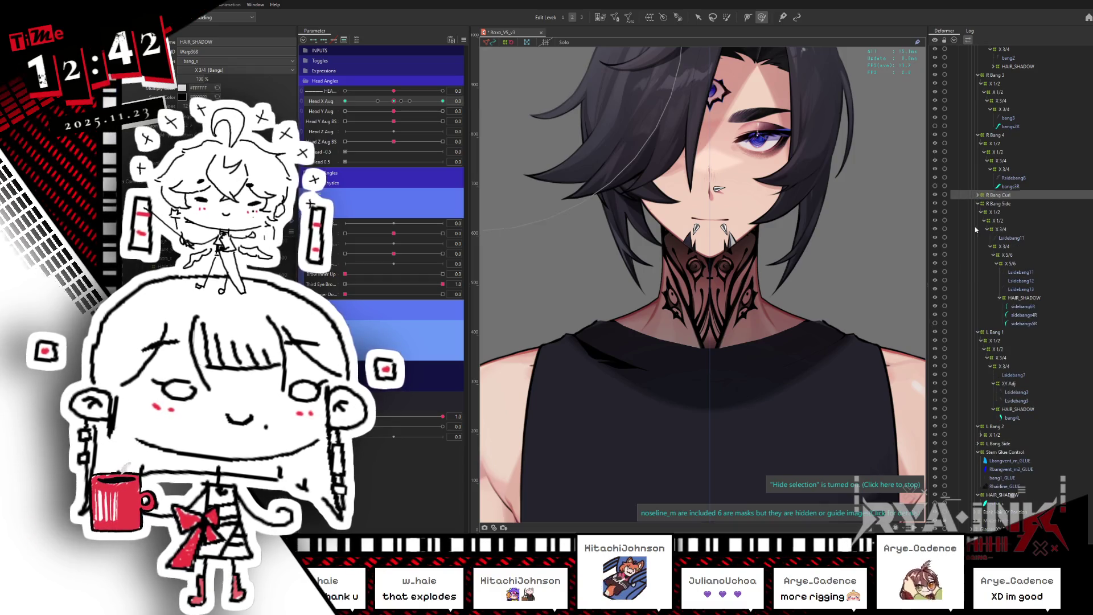
{"action": "left_click", "coordinate": [1013, 187]}
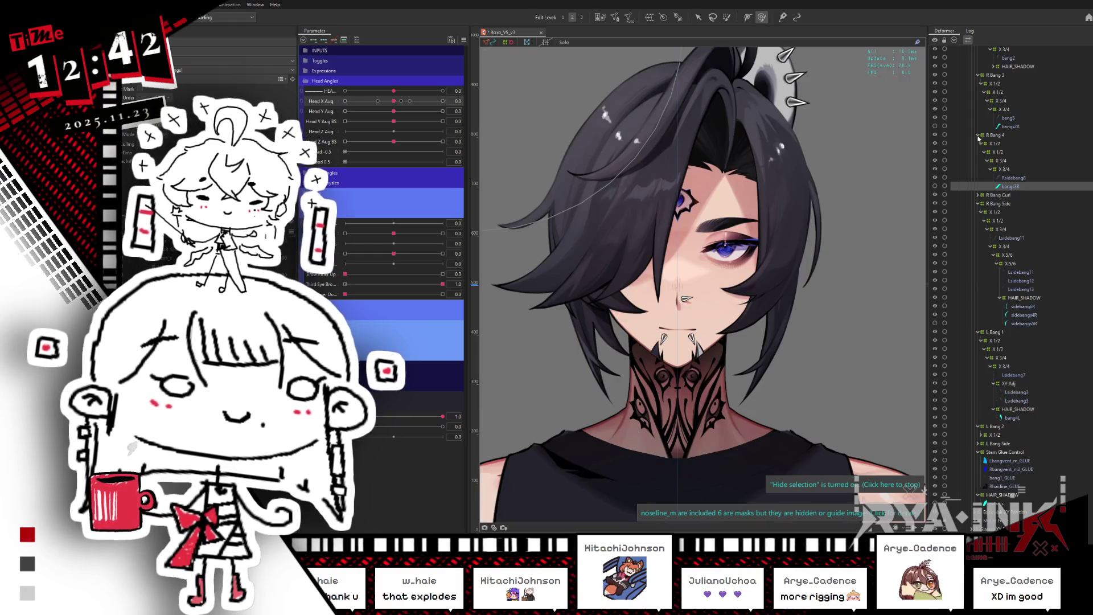
{"action": "left_click", "coordinate": [977, 137]}
{"action": "left_click", "coordinate": [977, 76]}
{"action": "scroll", "coordinate": [1028, 275], "scroll_direction": "up", "scroll_amount": 3}
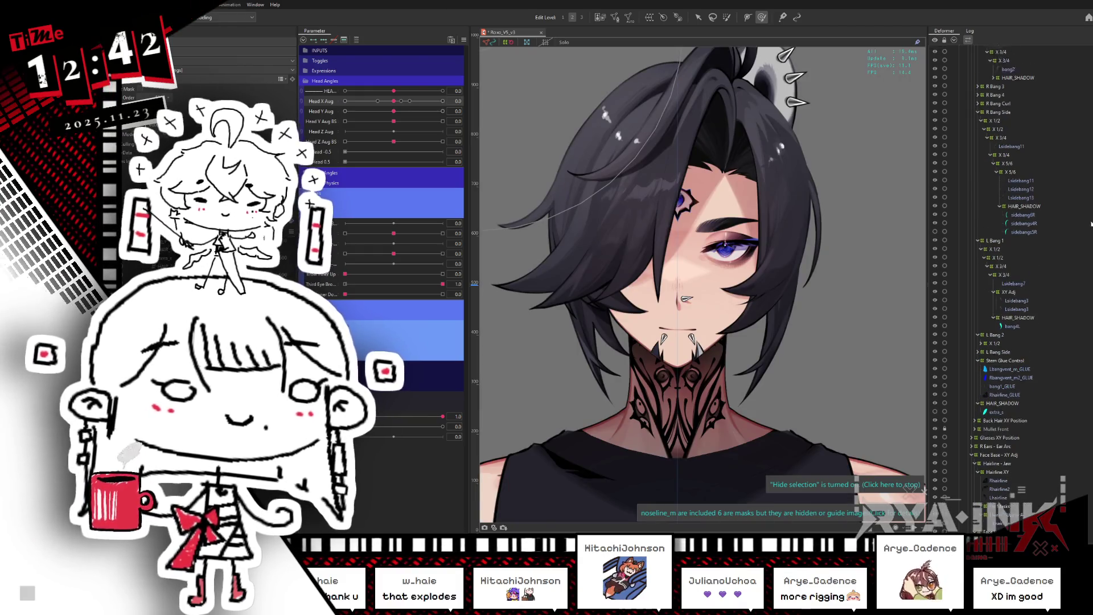
Collapse the side bang's HAIR_SHADOW and select R Bang 1's HAIR_SHADOW warp.
{"action": "left_click", "coordinate": [1021, 339]}
{"action": "left_click", "coordinate": [1024, 356], "text": "shift"}
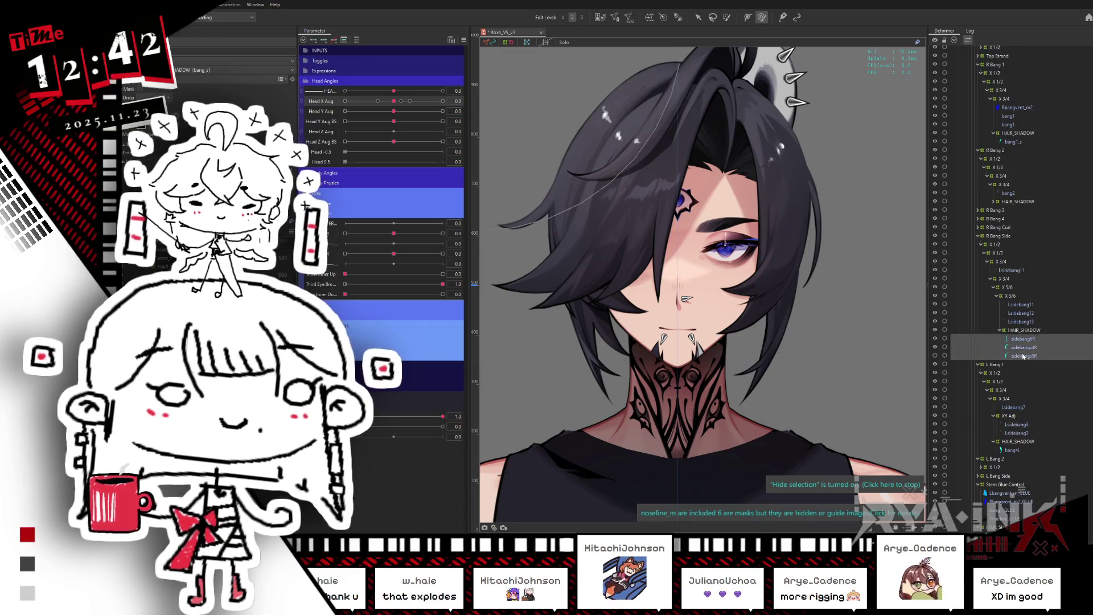
{"action": "left_click", "coordinate": [1001, 331]}
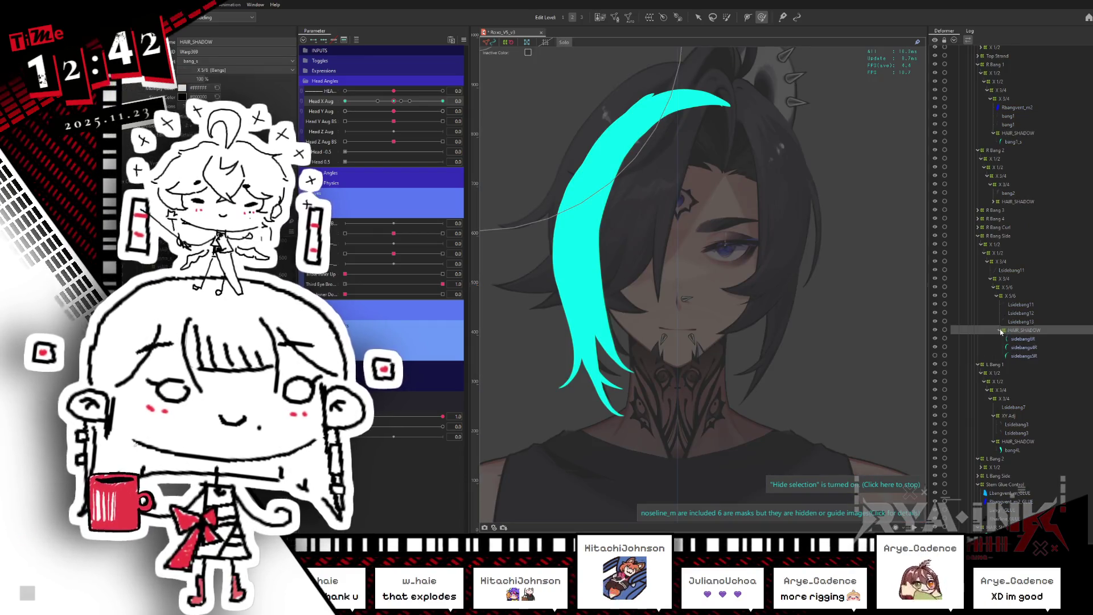
{"action": "left_click", "coordinate": [999, 330]}
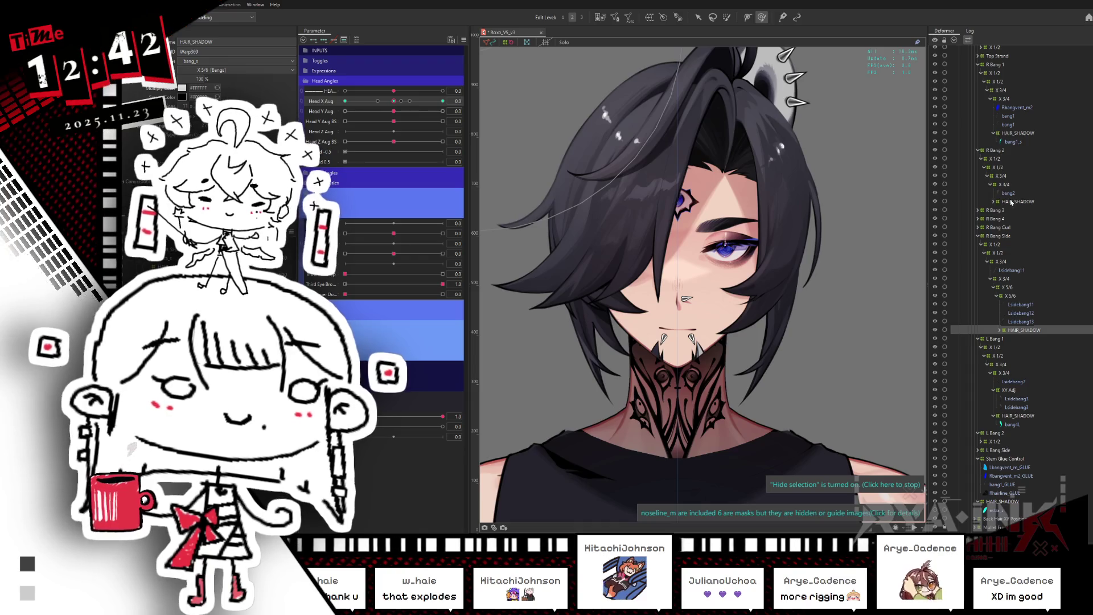
{"action": "left_click", "coordinate": [1011, 201]}
{"action": "left_click", "coordinate": [1014, 142]}
{"action": "left_click", "coordinate": [1019, 133]}
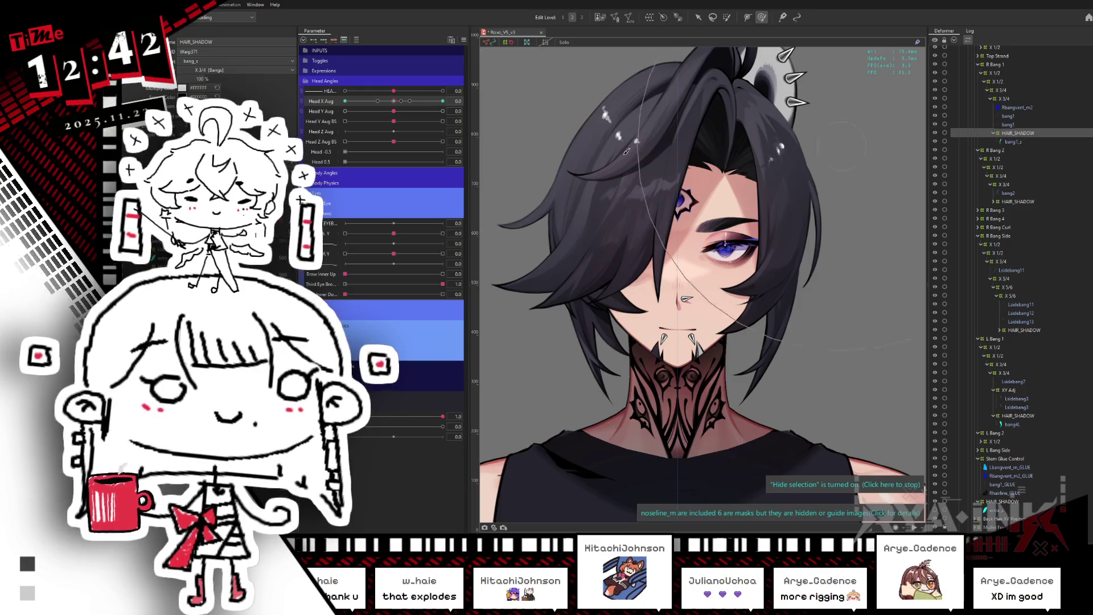
Sweep Head X Aug across its full range to test the bang shadows, then fade in the purple profile sketch.
{"action": "left_click_drag", "start_coordinate": [391, 104], "coordinate": [447, 102]}
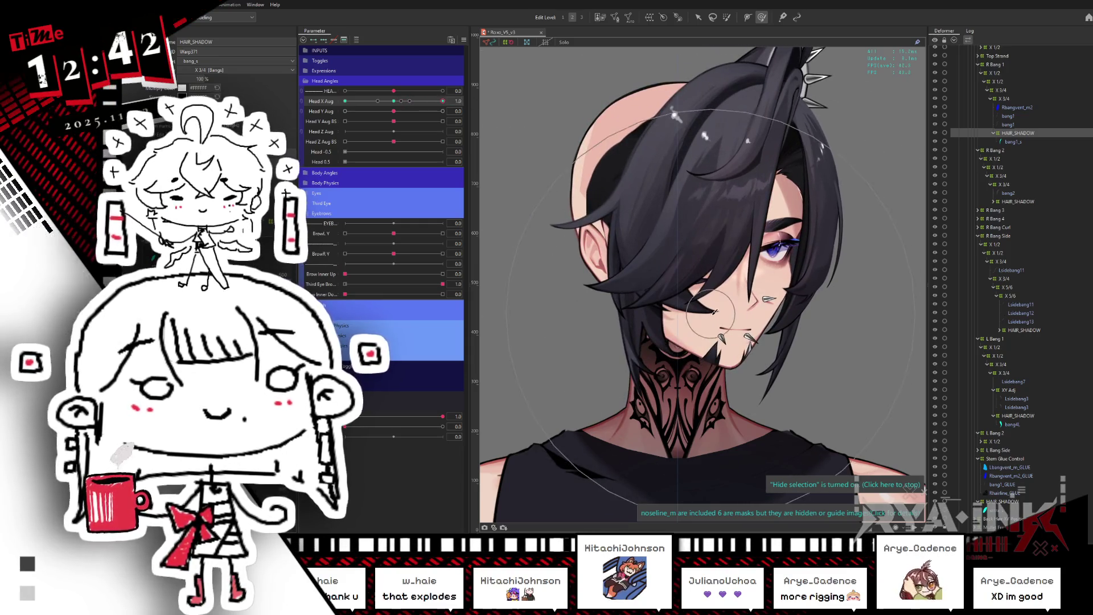
{"action": "left_click", "coordinate": [417, 100]}
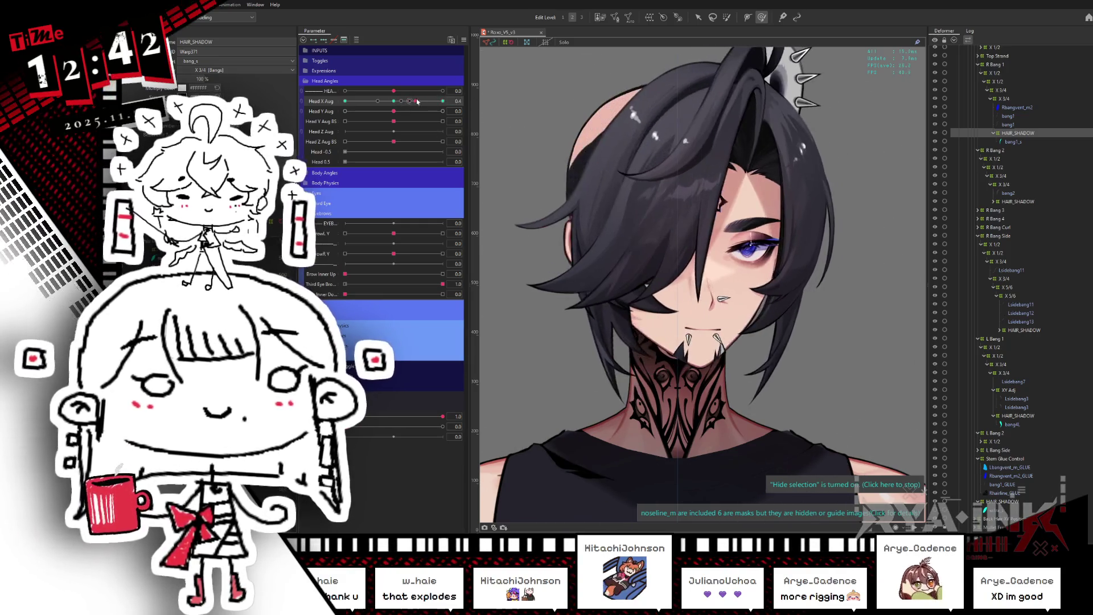
{"action": "left_click_drag", "start_coordinate": [418, 101], "coordinate": [344, 101]}
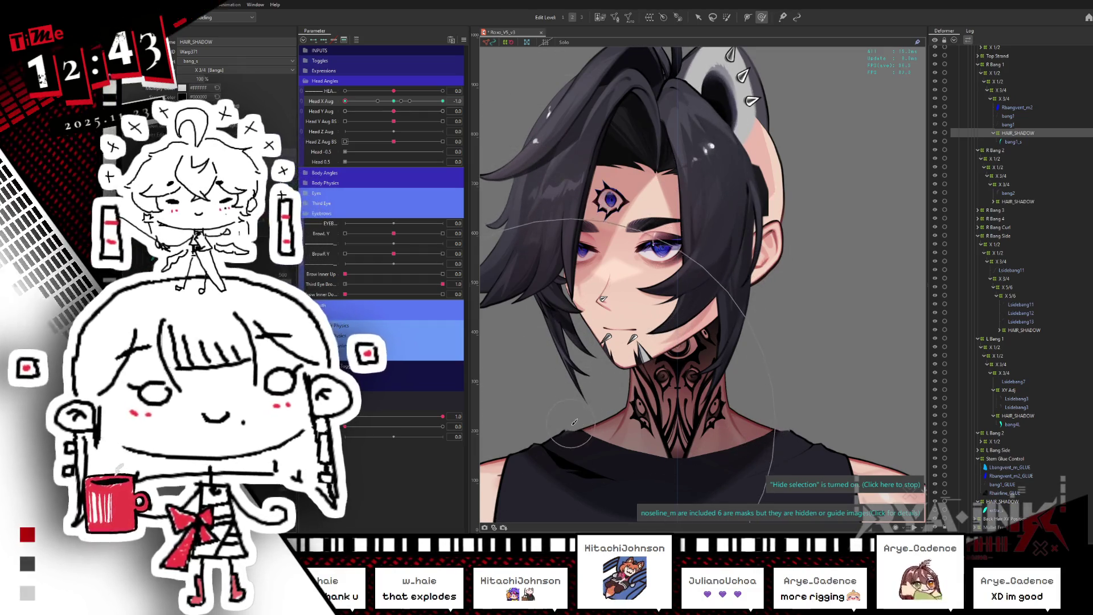
{"action": "scroll", "coordinate": [583, 217], "scroll_direction": "up", "scroll_amount": 1}
{"action": "left_click", "coordinate": [352, 101]}
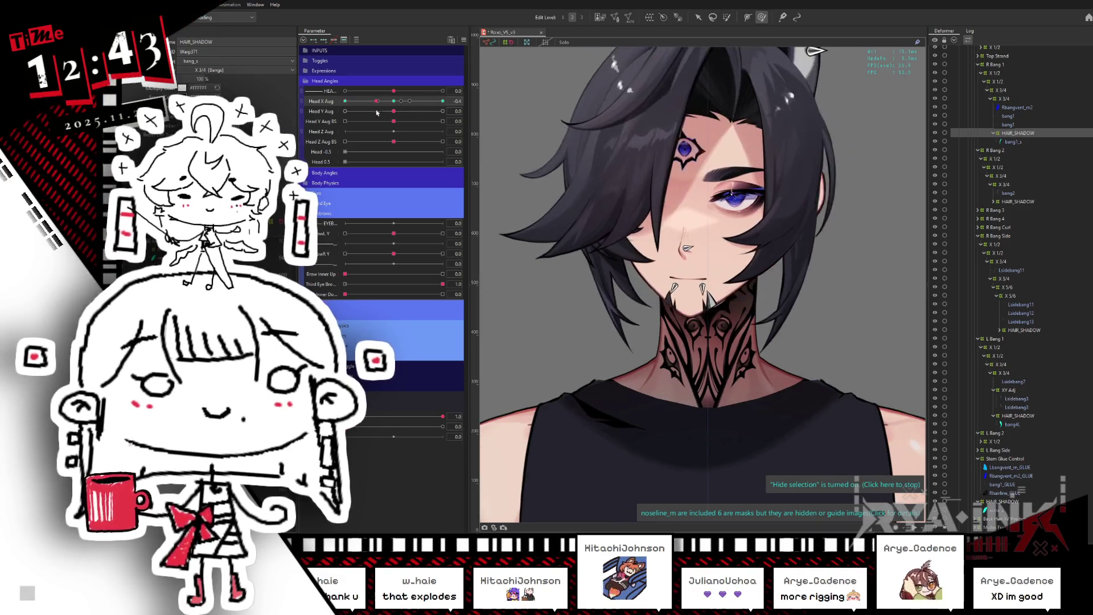
{"action": "left_click_drag", "start_coordinate": [354, 119], "coordinate": [525, 110]}
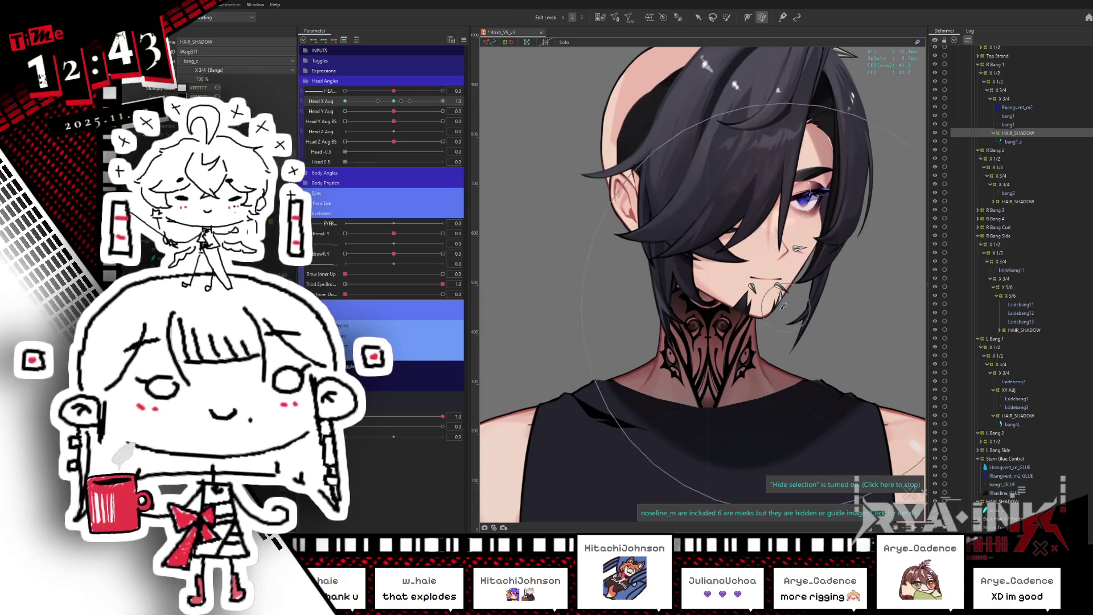
{"action": "left_click_drag", "start_coordinate": [394, 102], "coordinate": [325, 132]}
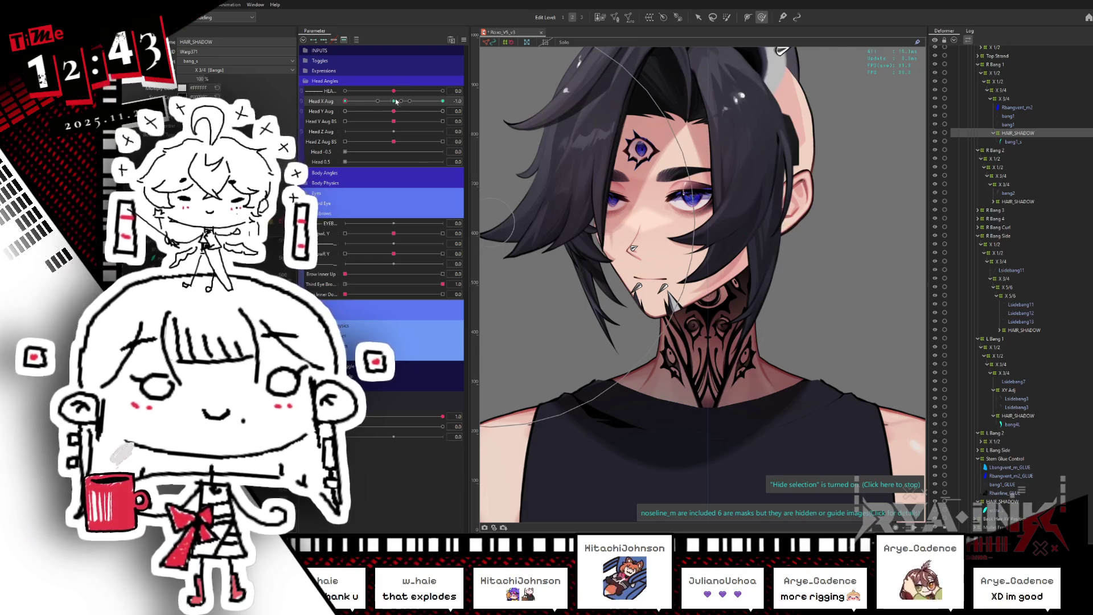
{"action": "mouse_move", "coordinate": [396, 101]}
{"action": "left_mouse_down"}
{"action": "mouse_move", "coordinate": [338, 122]}
{"action": "mouse_move", "coordinate": [398, 104]}
{"action": "mouse_move", "coordinate": [345, 100]}
{"action": "left_mouse_up"}
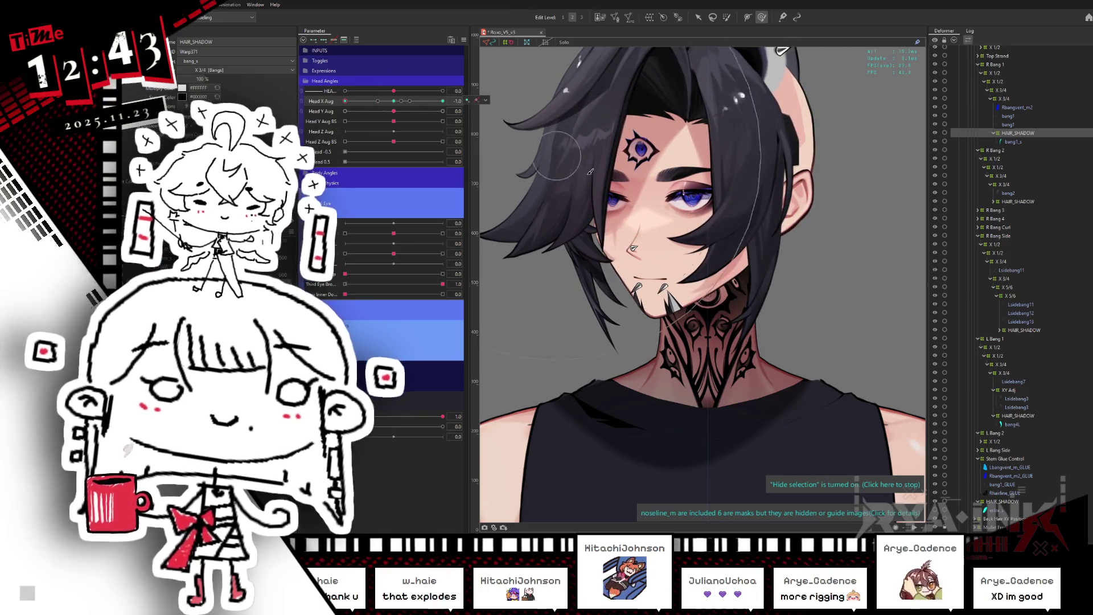
{"action": "left_click_drag", "start_coordinate": [648, 197], "coordinate": [683, 232]}
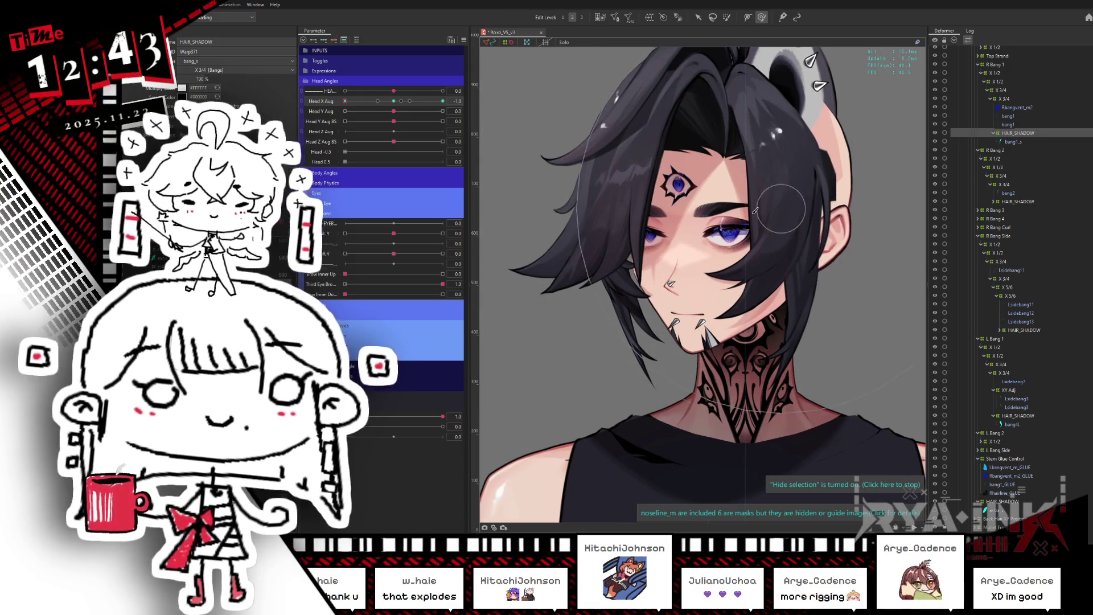
{"action": "left_click_drag", "start_coordinate": [357, 426], "coordinate": [442, 426]}
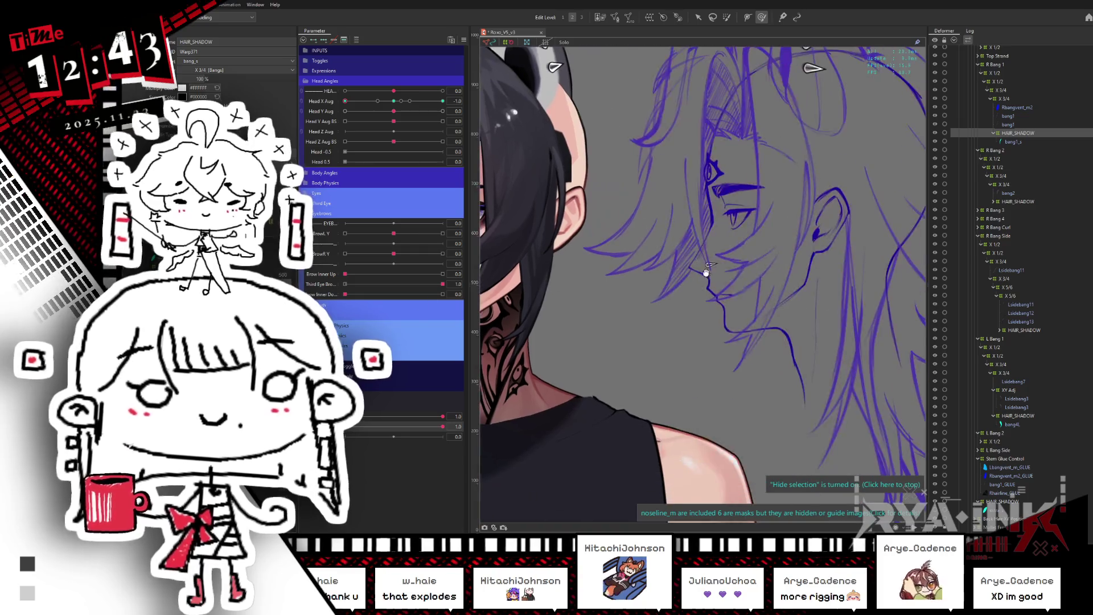
Pan toward the profile sketch and swing Head X Aug from -1.0 to front and back to a three-quarter turn.
{"action": "left_click_drag", "start_coordinate": [752, 232], "coordinate": [742, 271]}
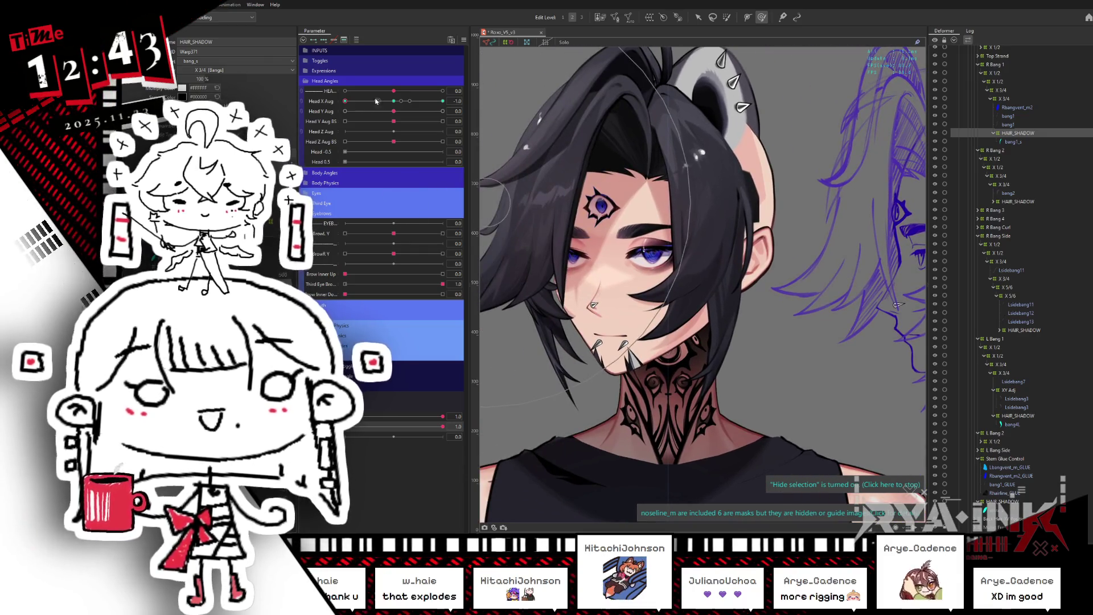
{"action": "left_click_drag", "start_coordinate": [384, 108], "coordinate": [444, 103]}
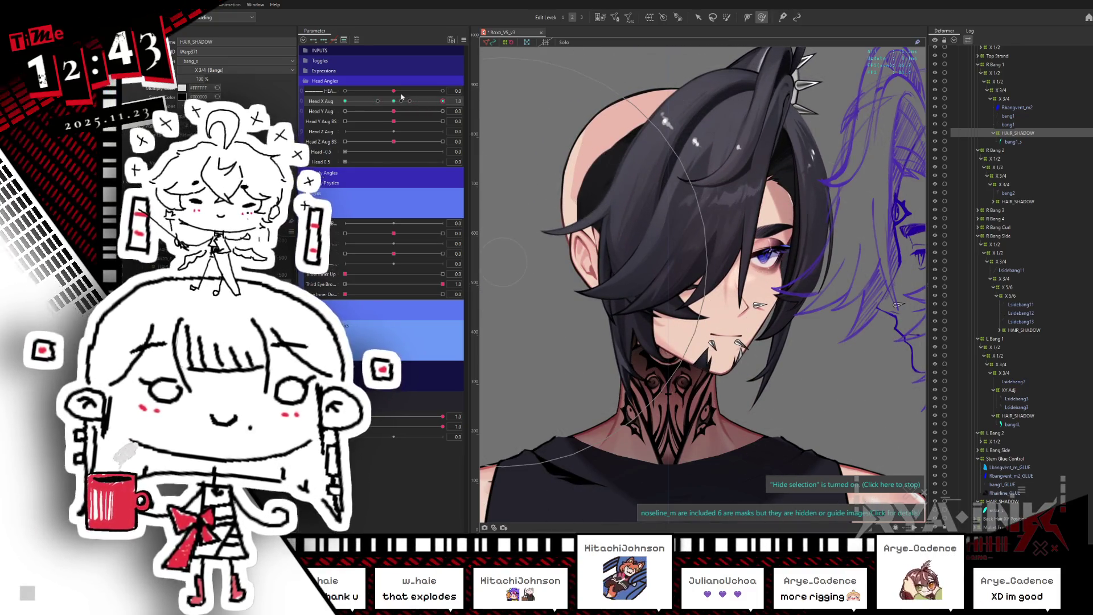
{"action": "mouse_move", "coordinate": [389, 106]}
{"action": "left_mouse_down"}
{"action": "mouse_move", "coordinate": [344, 123]}
{"action": "mouse_move", "coordinate": [398, 111]}
{"action": "mouse_move", "coordinate": [349, 115]}
{"action": "mouse_move", "coordinate": [376, 122]}
{"action": "mouse_move", "coordinate": [367, 129]}
{"action": "mouse_move", "coordinate": [373, 105]}
{"action": "left_mouse_up"}
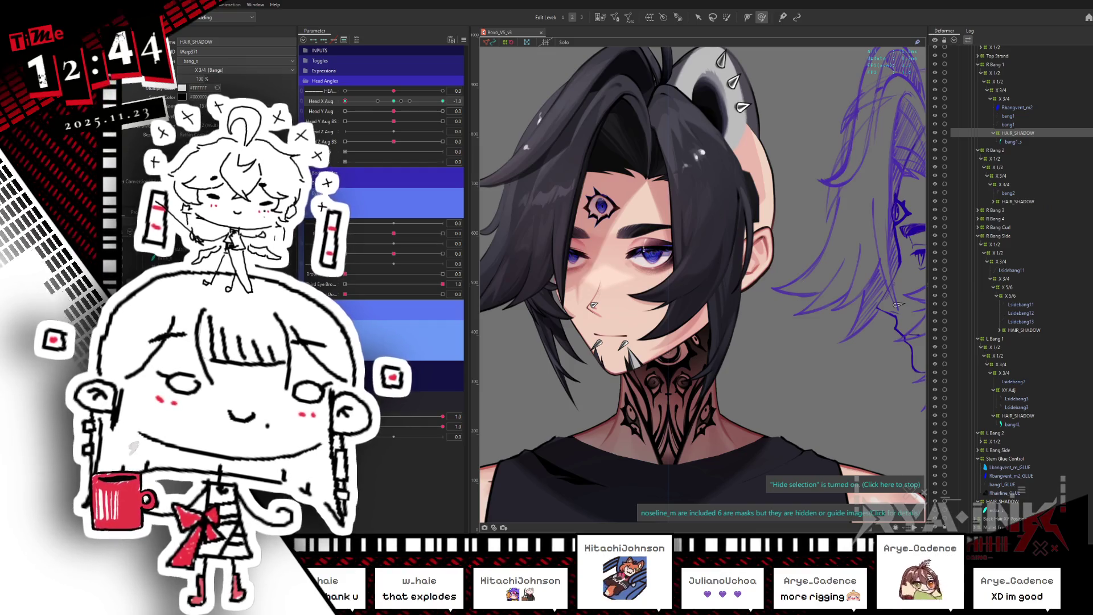
Select the HAIR_SHADOW warp (Warp372) under Front Hair XY Position and hide its grid.
{"action": "scroll", "coordinate": [1090, 140], "scroll_direction": "up", "scroll_amount": 5}
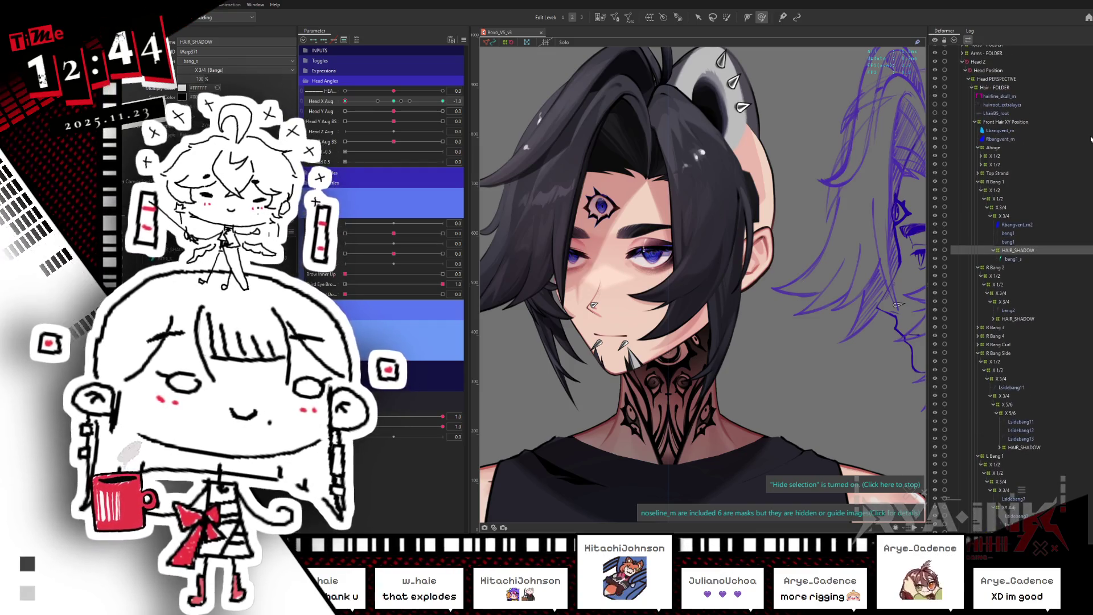
{"action": "scroll", "coordinate": [1034, 323], "scroll_direction": "down", "scroll_amount": 10}
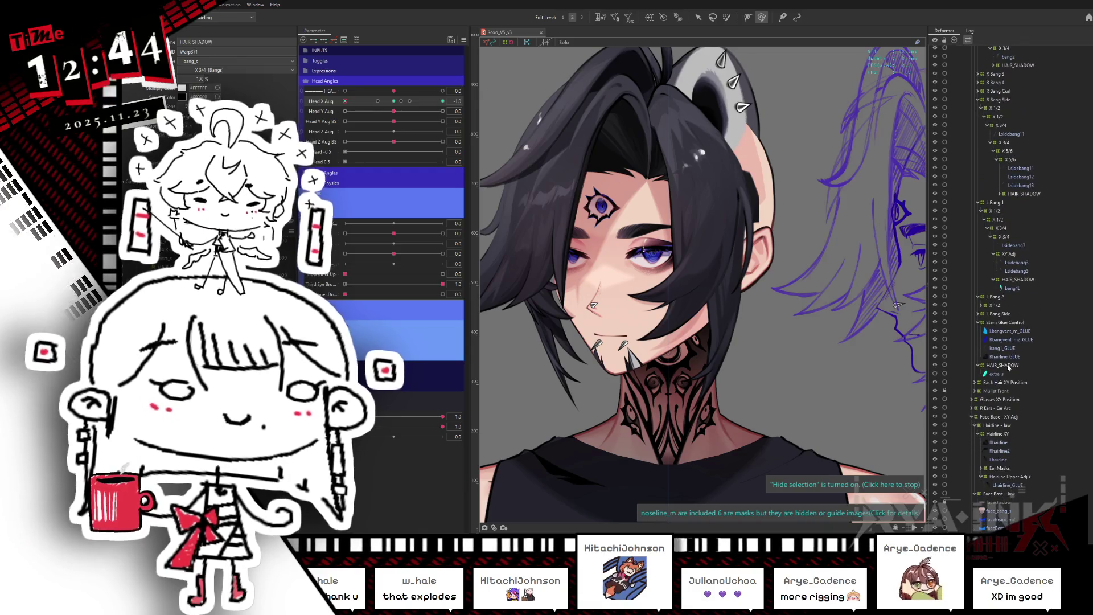
{"action": "left_click", "coordinate": [1022, 365]}
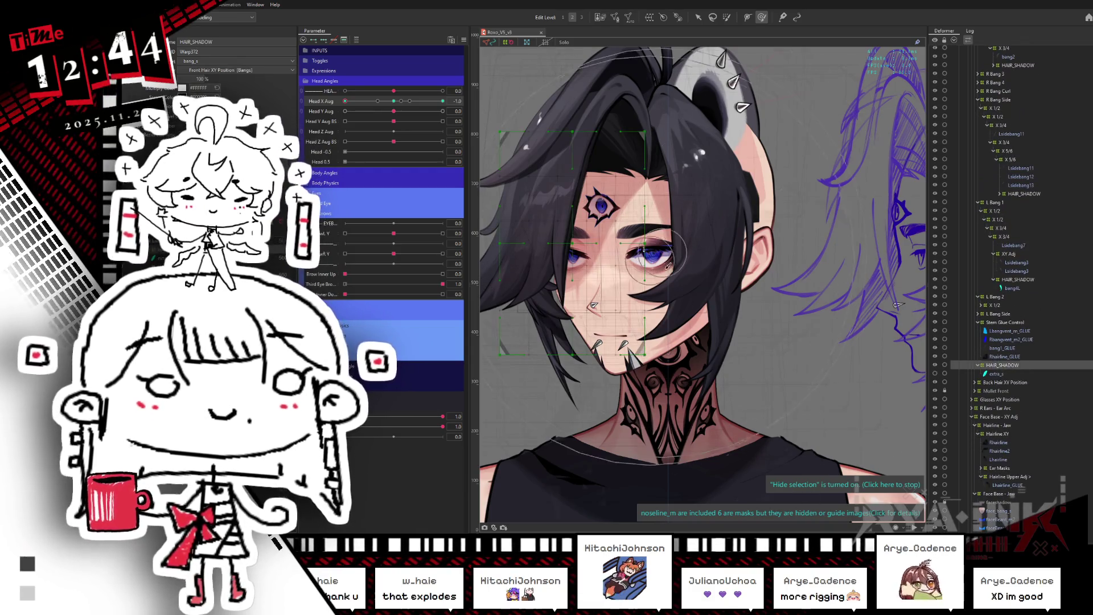
{"action": "left_click", "coordinate": [727, 261]}
{"action": "left_click", "coordinate": [740, 268]}
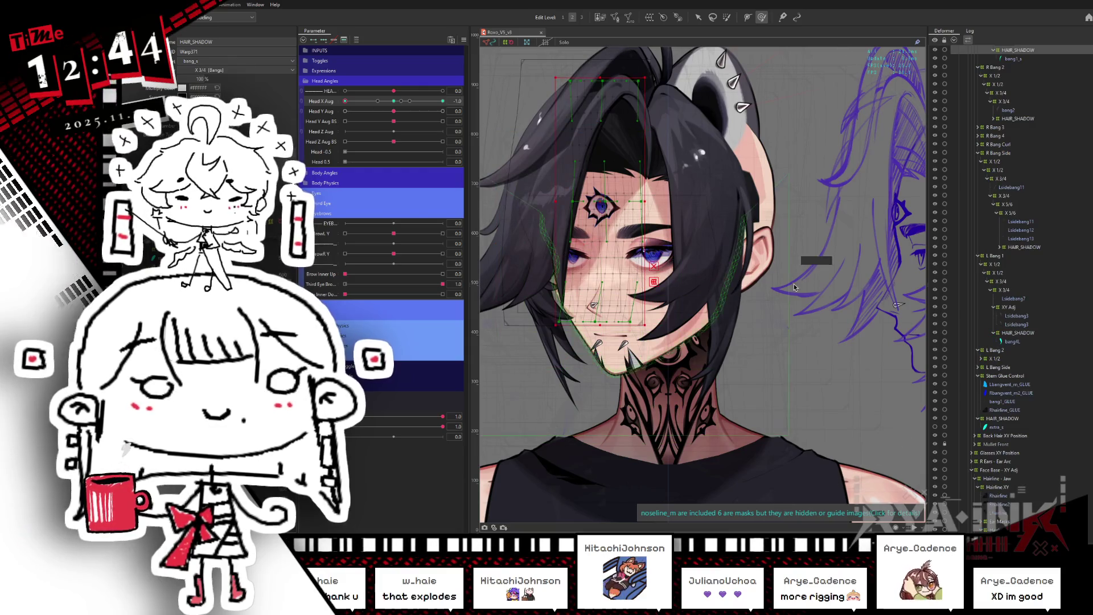
{"action": "left_click_drag", "start_coordinate": [764, 282], "coordinate": [497, 194]}
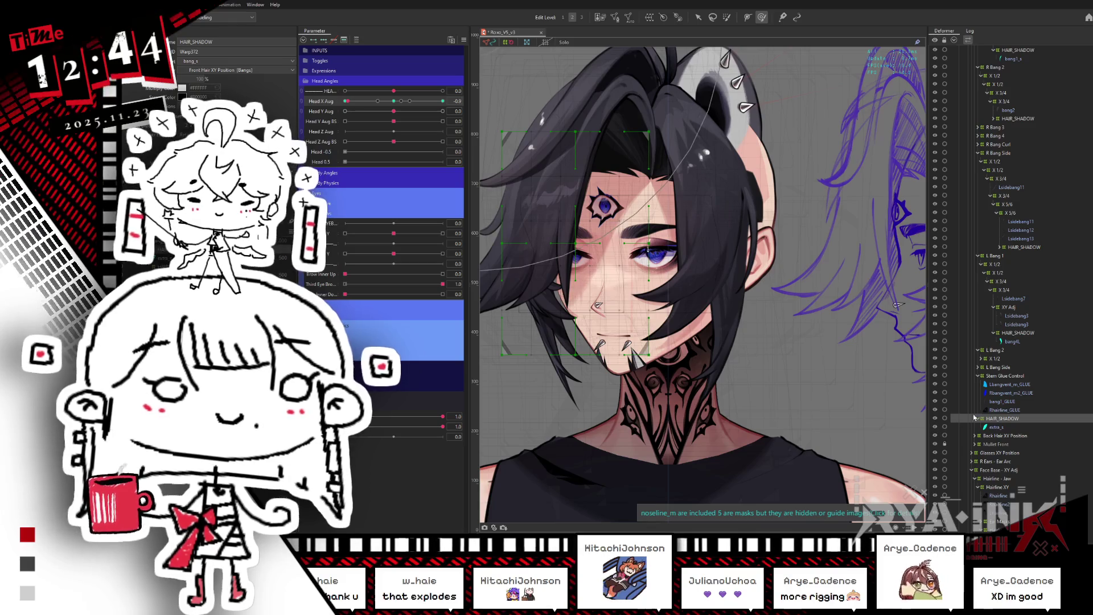
{"action": "key", "text": "ctrl+h"}
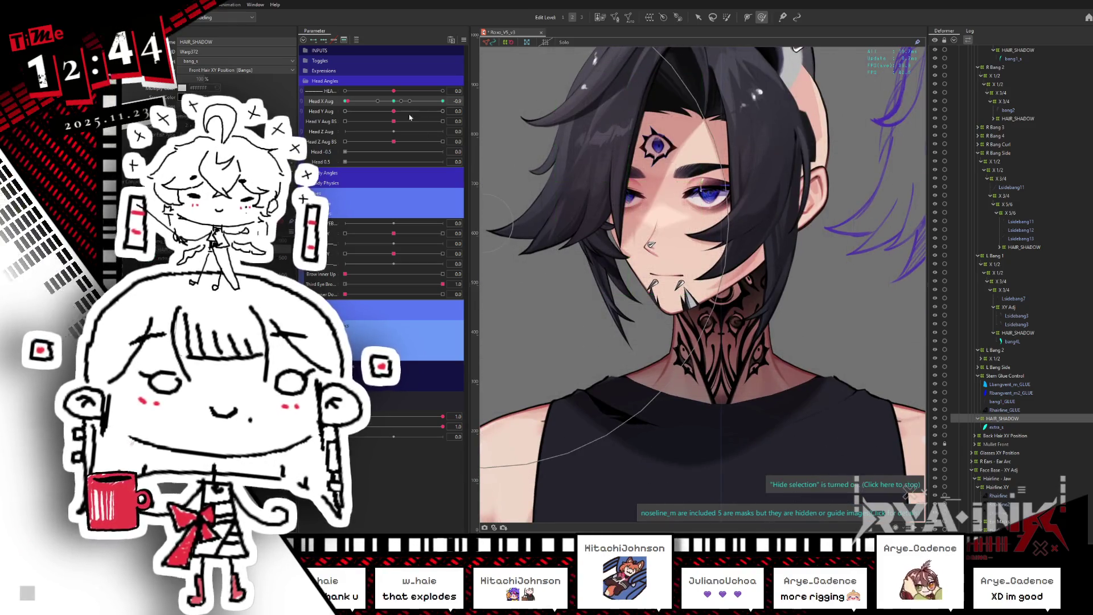
Sweep Head X Aug left and right to test the shadow, then reset it to 0.
{"action": "mouse_move", "coordinate": [350, 100]}
{"action": "left_mouse_down"}
{"action": "mouse_move", "coordinate": [369, 113]}
{"action": "mouse_move", "coordinate": [345, 113]}
{"action": "left_mouse_up"}
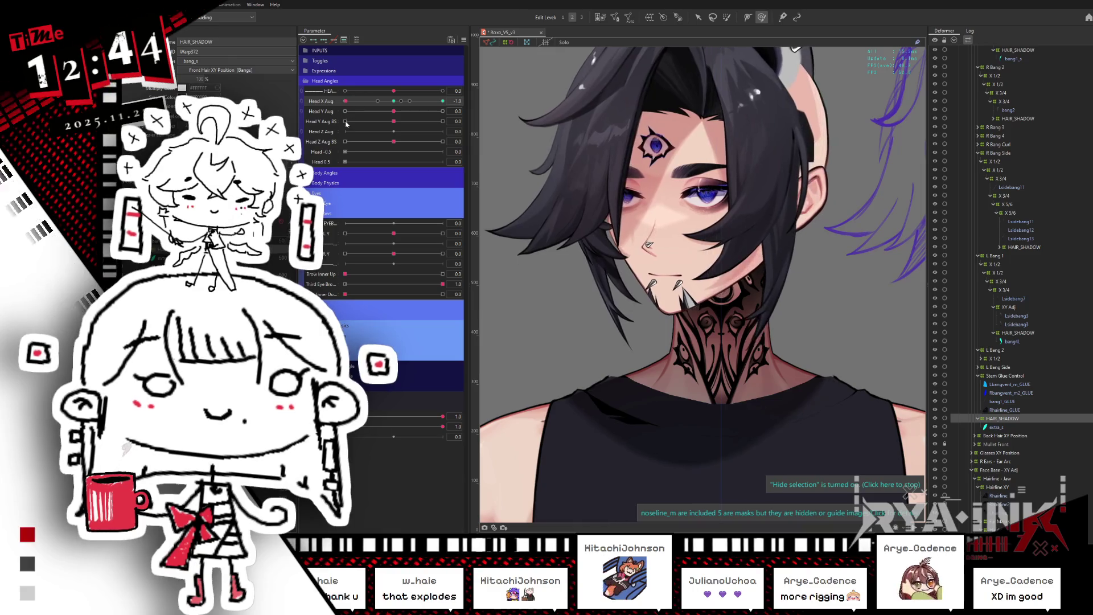
{"action": "scroll", "coordinate": [748, 331], "scroll_direction": "up", "scroll_amount": 2}
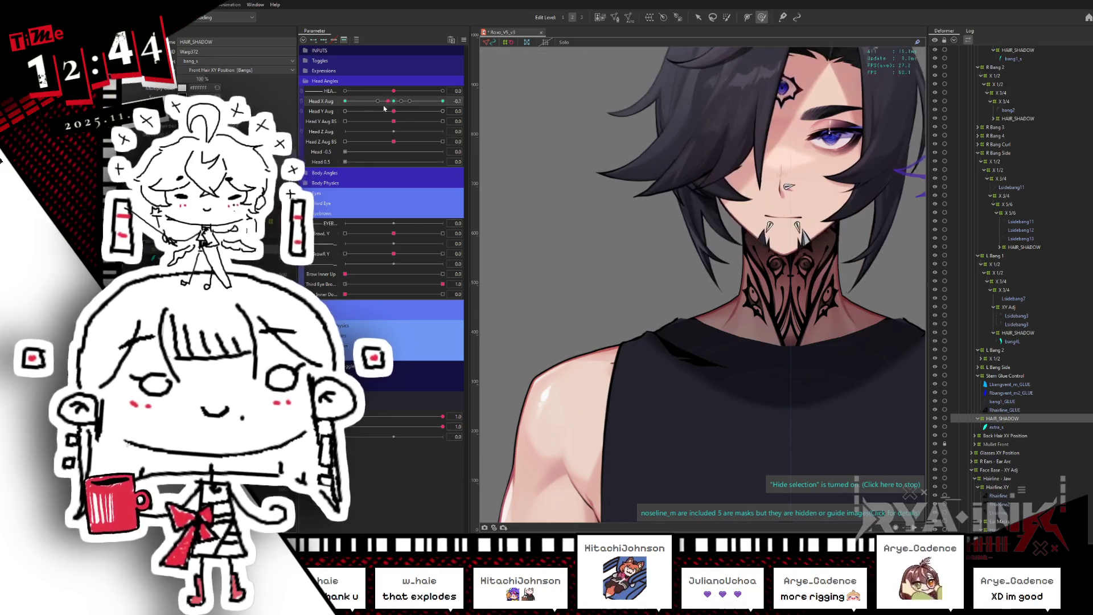
{"action": "left_click_drag", "start_coordinate": [345, 101], "coordinate": [445, 101]}
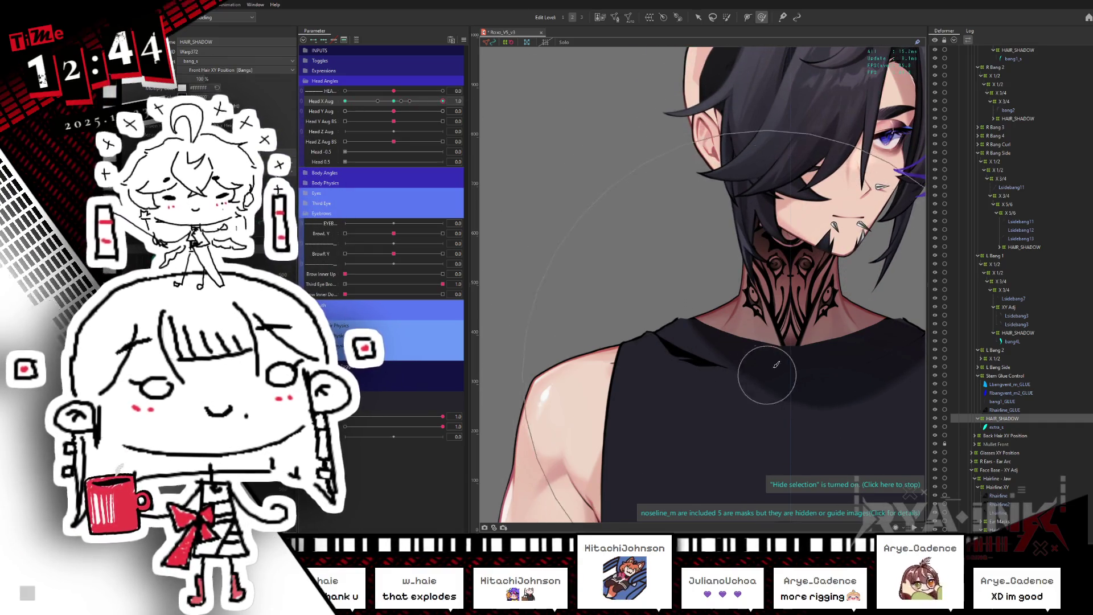
{"action": "mouse_move", "coordinate": [443, 101]}
{"action": "left_mouse_down"}
{"action": "mouse_move", "coordinate": [394, 101]}
{"action": "mouse_move", "coordinate": [449, 99]}
{"action": "left_mouse_up"}
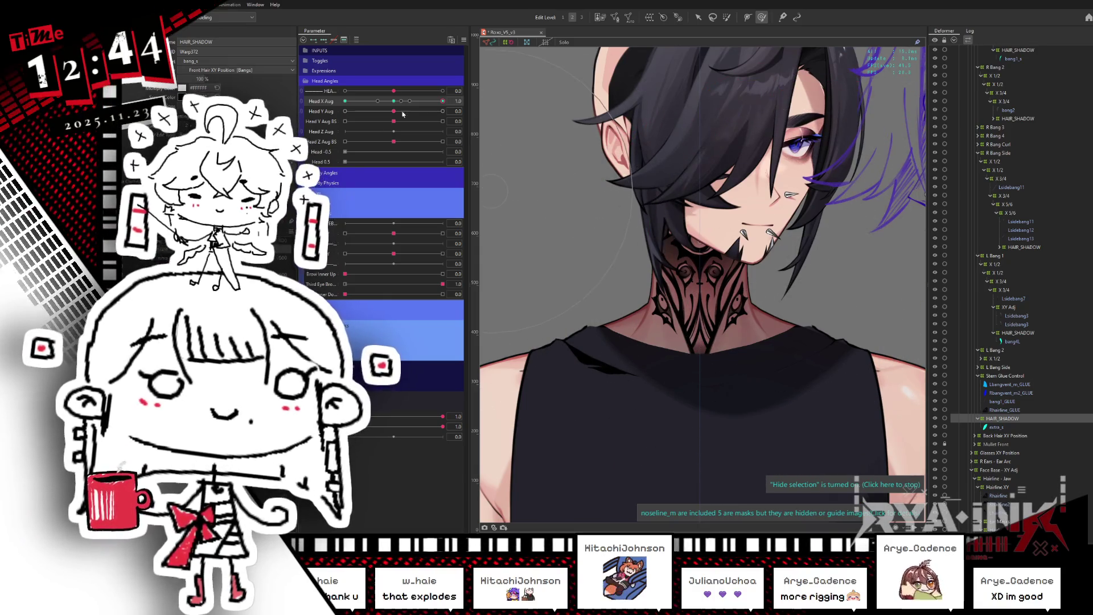
{"action": "mouse_move", "coordinate": [442, 101]}
{"action": "left_mouse_down"}
{"action": "mouse_move", "coordinate": [397, 101]}
{"action": "mouse_move", "coordinate": [447, 108]}
{"action": "mouse_move", "coordinate": [367, 128]}
{"action": "mouse_move", "coordinate": [355, 118]}
{"action": "left_mouse_up"}
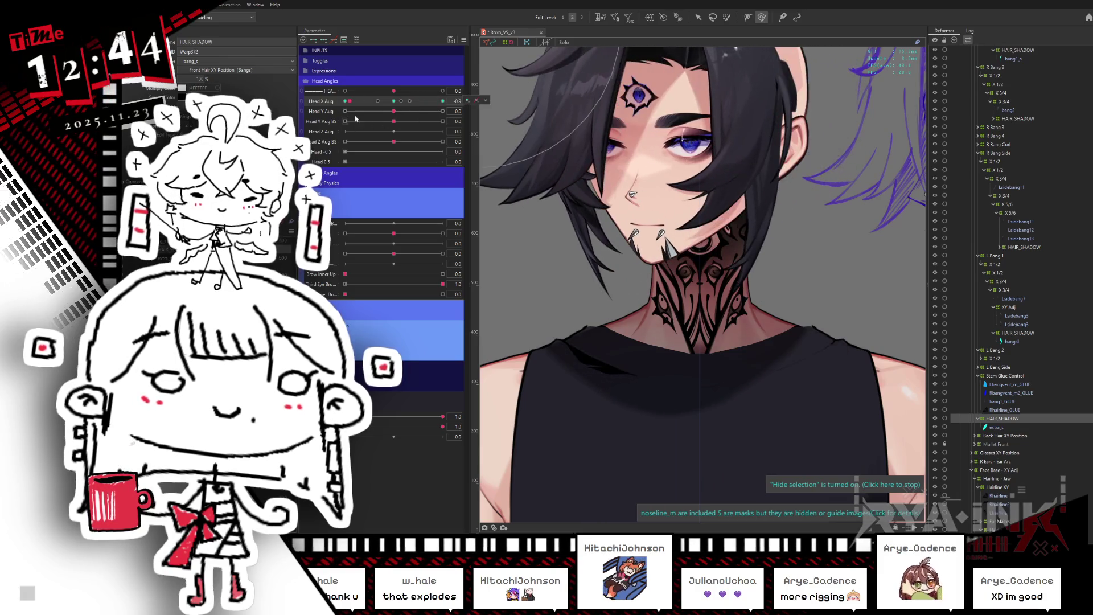
{"action": "left_click", "coordinate": [393, 102]}
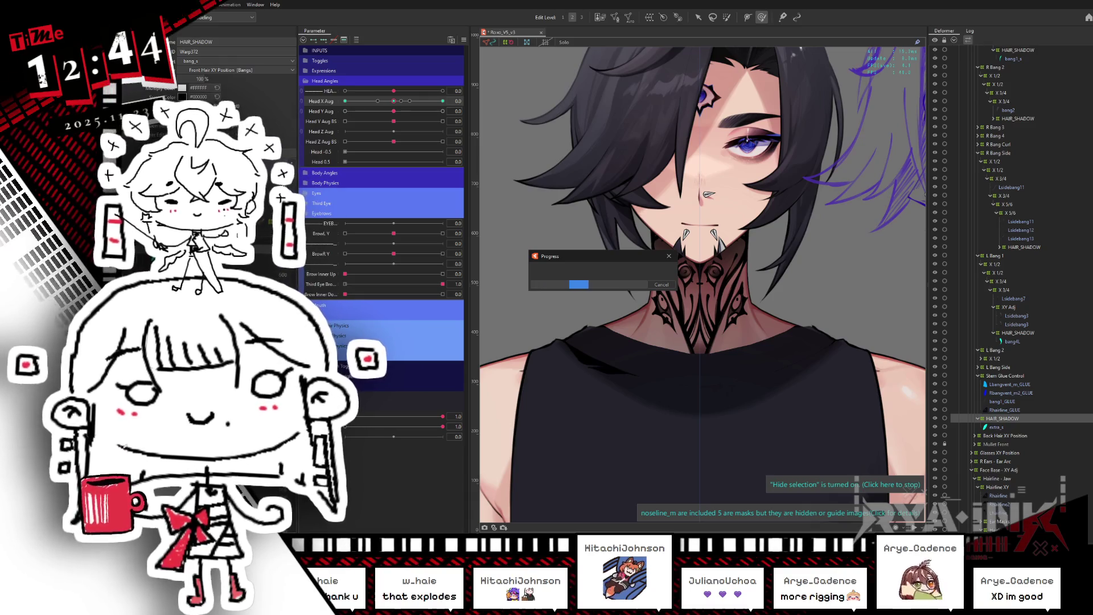
Select the bang3L art mesh in L Bang 2 and preview a head turn before recentering.
{"action": "left_click", "coordinate": [685, 303]}
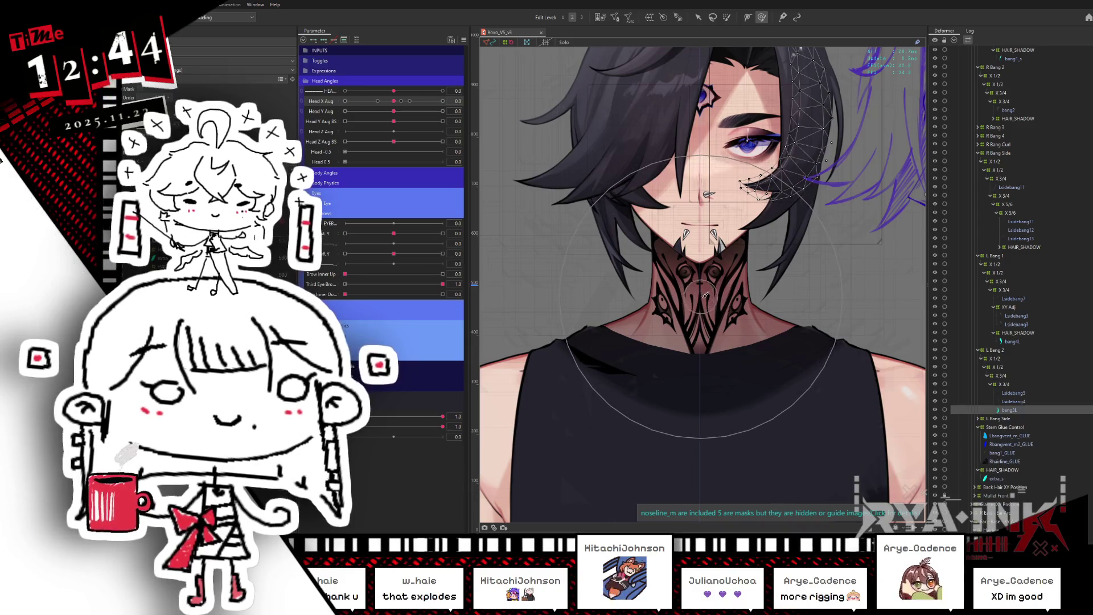
{"action": "middle_click_drag", "start_coordinate": [677, 185], "coordinate": [636, 257]}
{"action": "left_click_drag", "start_coordinate": [393, 101], "coordinate": [345, 101]}
{"action": "left_click", "coordinate": [403, 102]}
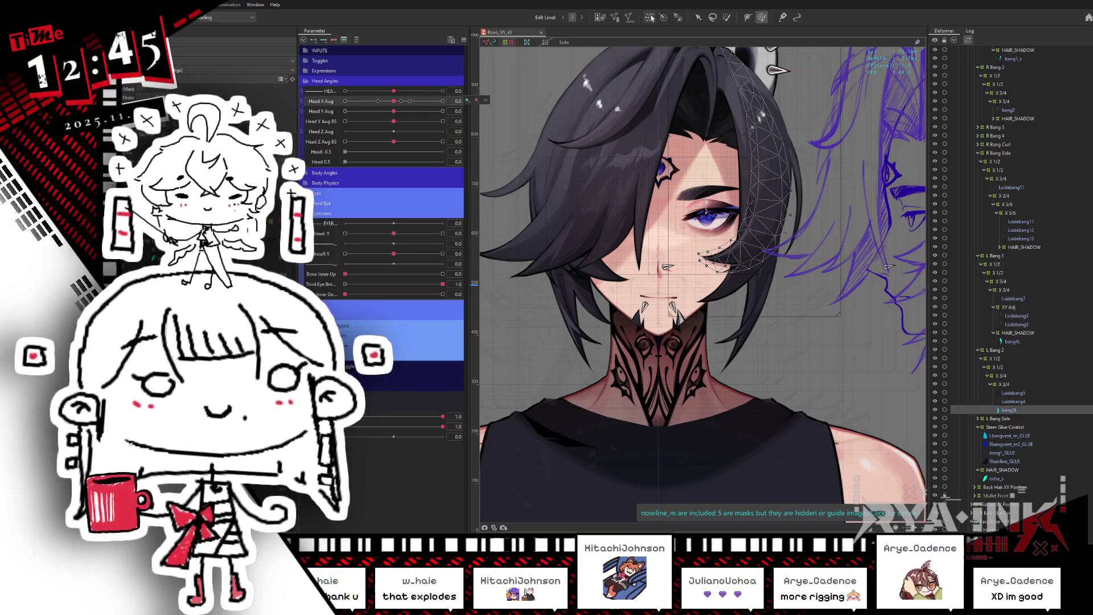
Create a HAIR_SHADOW warp deformer for bang3L and test it by turning Head X Aug.
{"action": "left_click", "coordinate": [650, 17]}
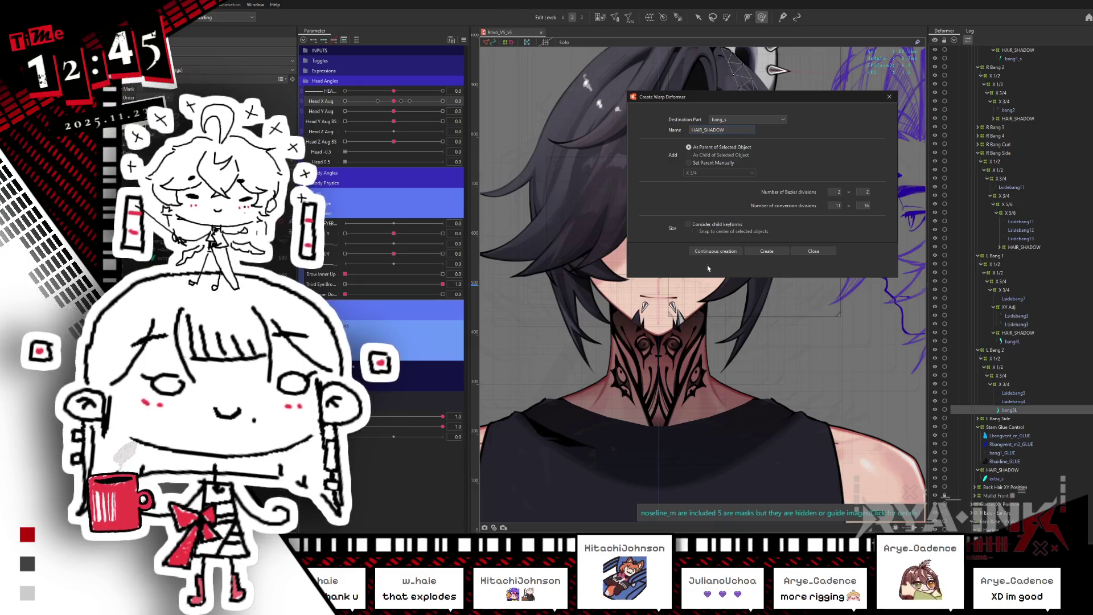
{"action": "left_click", "coordinate": [754, 250]}
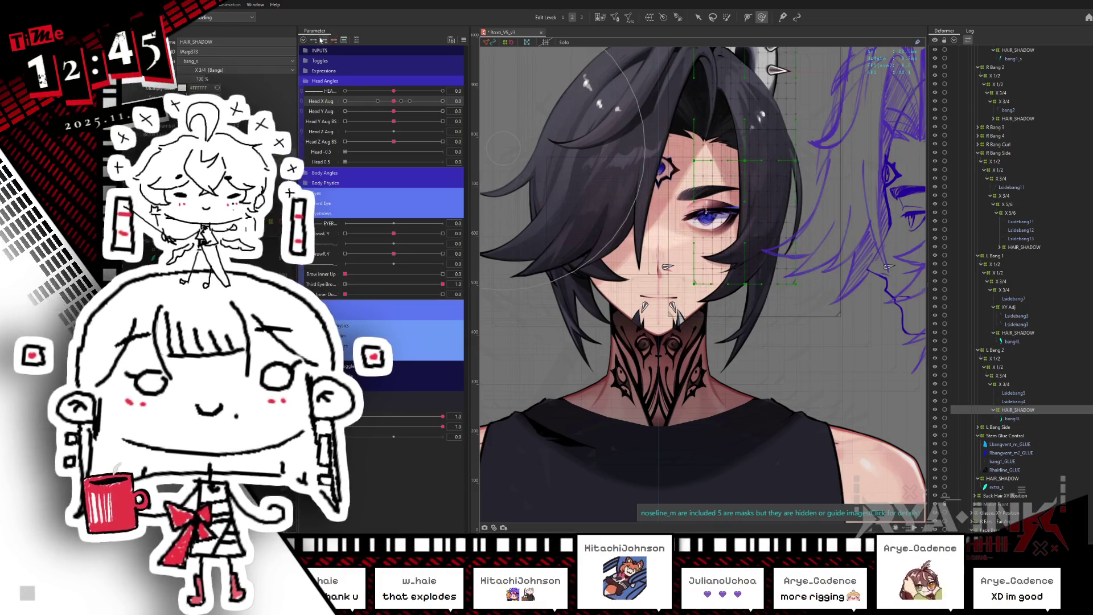
{"action": "left_click_drag", "start_coordinate": [393, 103], "coordinate": [345, 100]}
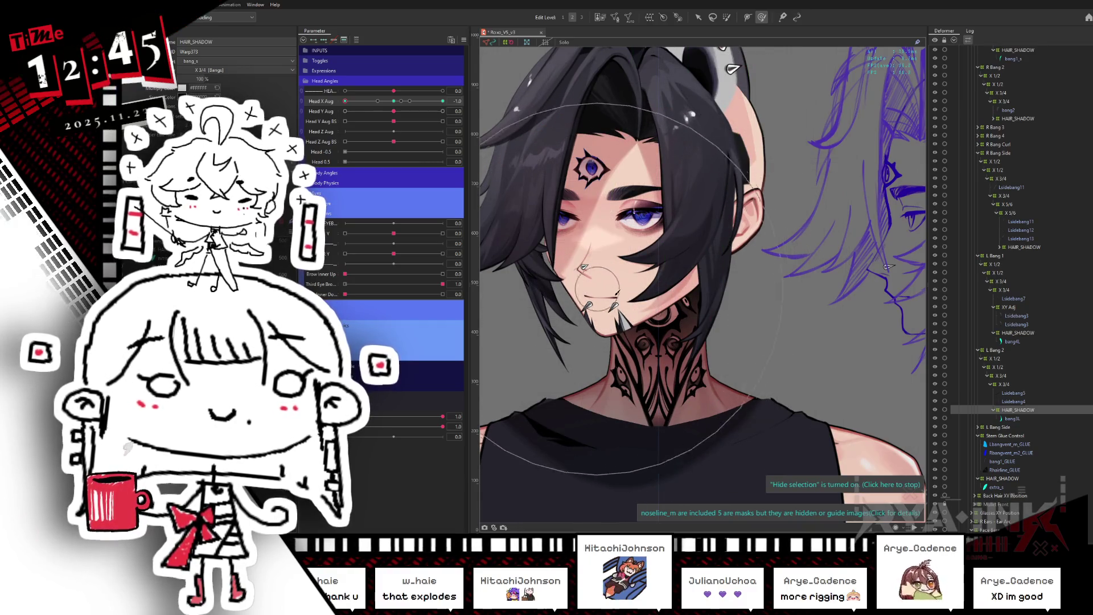
{"action": "left_click_drag", "start_coordinate": [345, 101], "coordinate": [442, 101]}
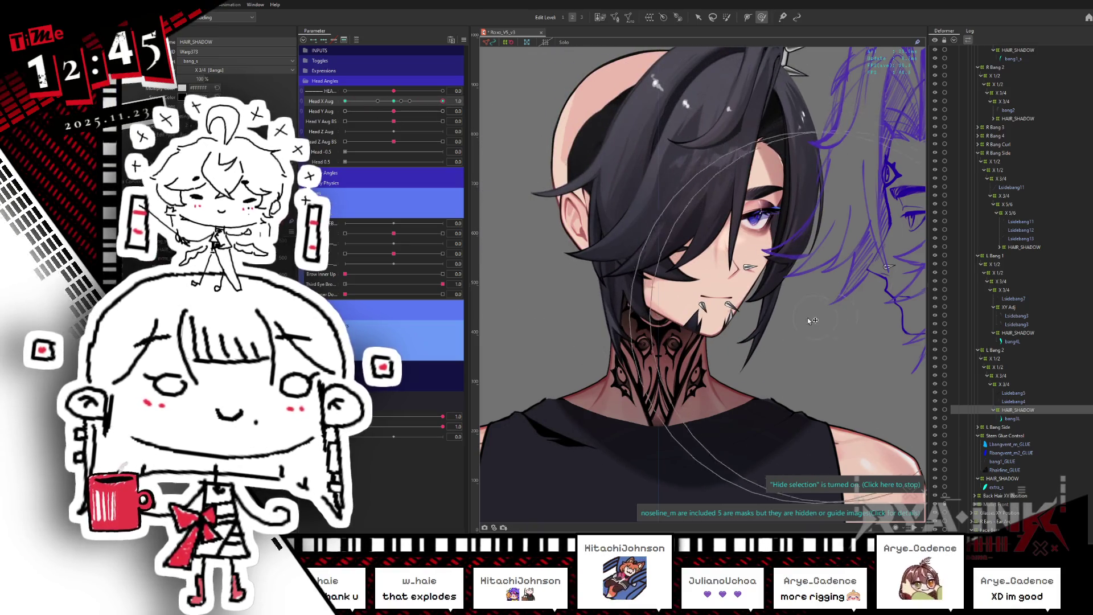